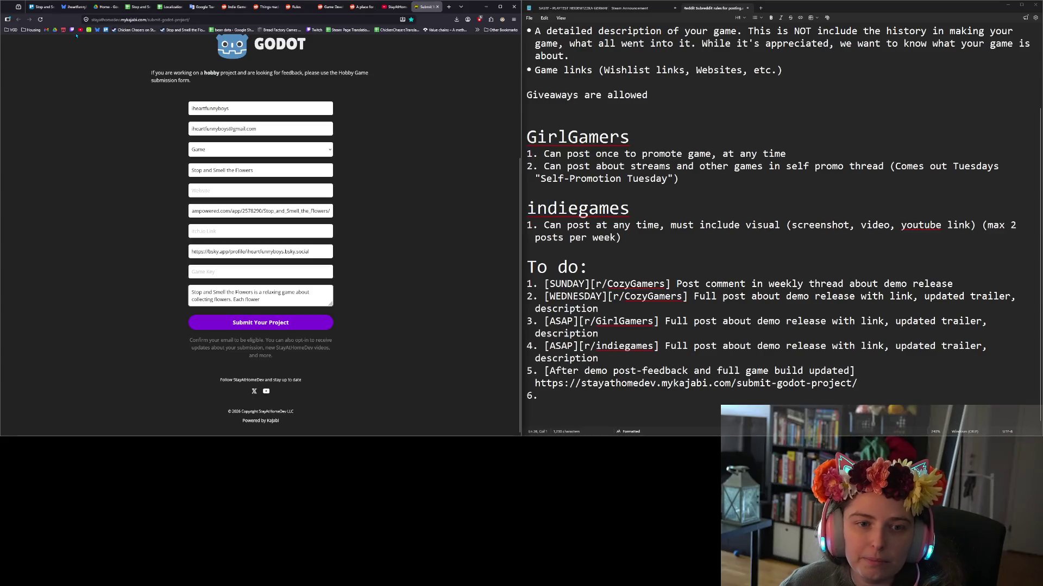
Copy the game's Steam store description from 'Seeds' onward, then go back to the submission form.
middle_click(175, 31)
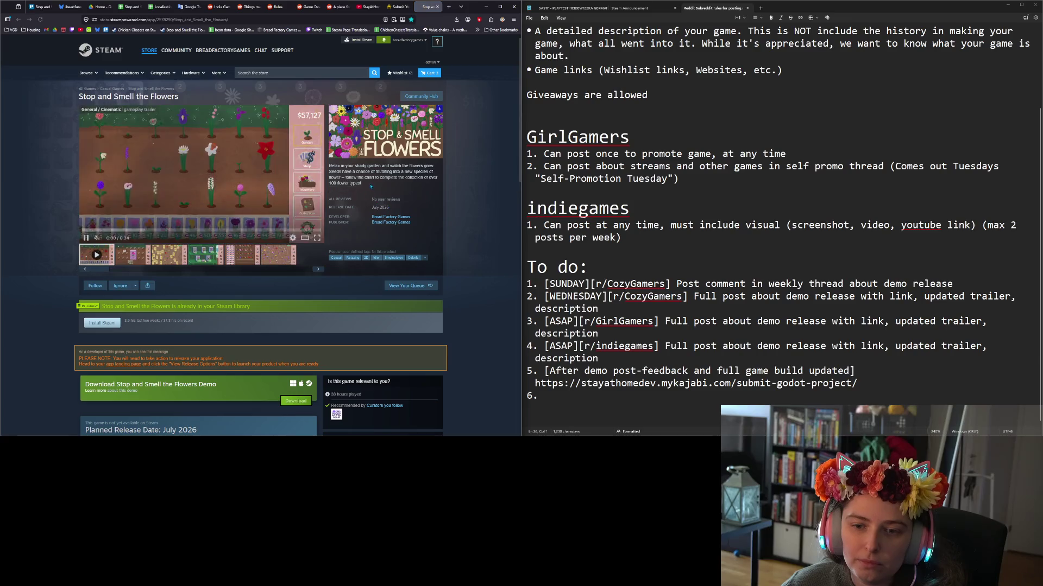
drag(342, 172, 363, 184)
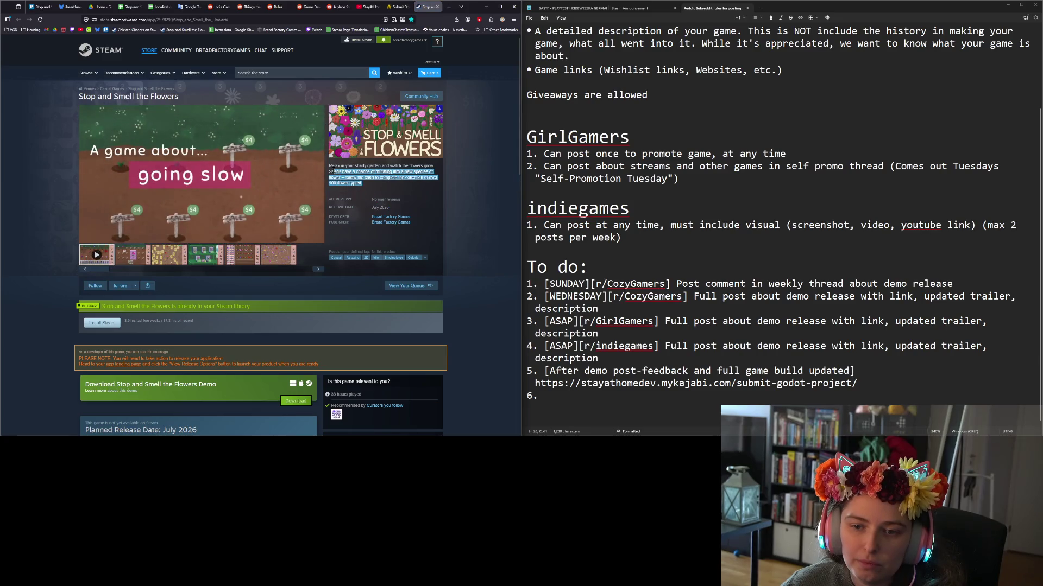
mouse_move(426, 260)
mouse_down()
mouse_move(328, 172)
mouse_move(363, 184)
mouse_up()
key(ctrl+c)
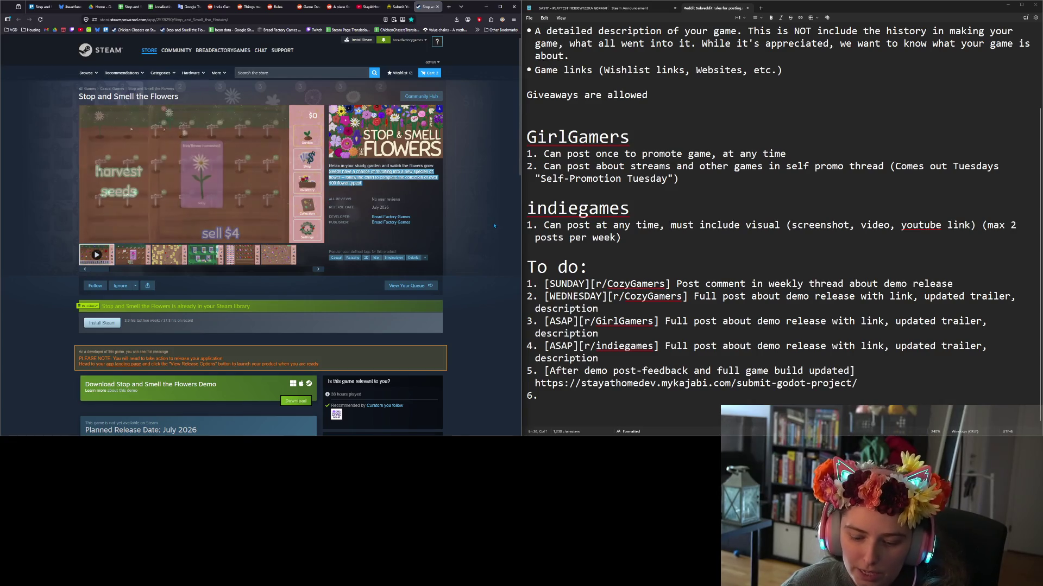
click(473, 237)
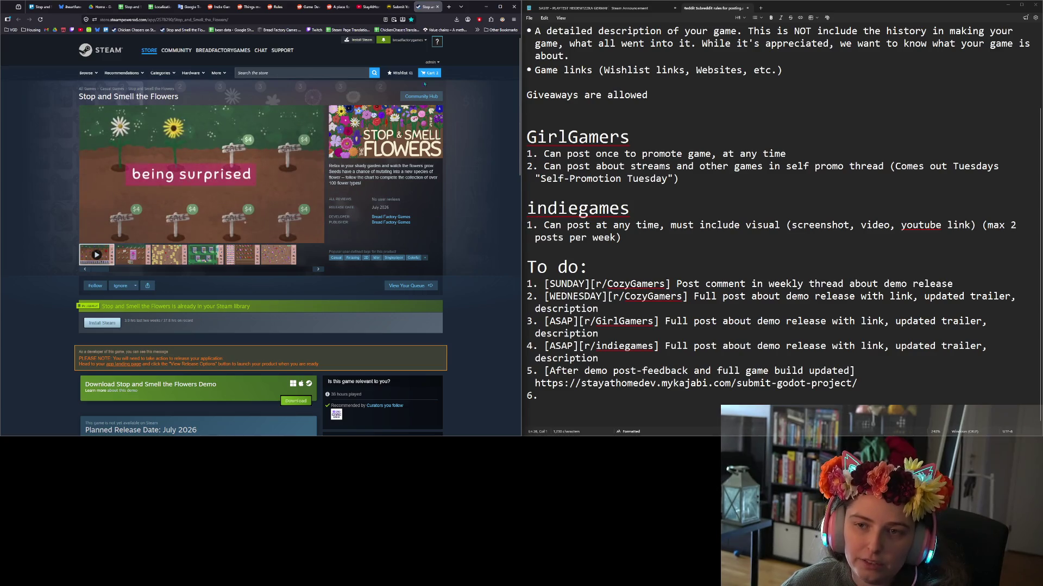
click(398, 6)
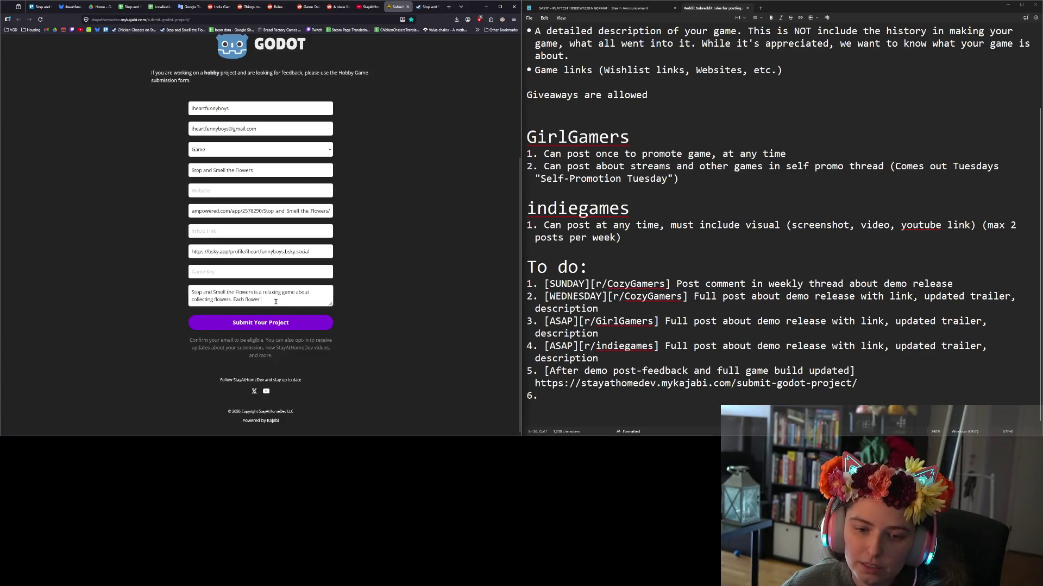
Replace the unfinished 'Each flower' phrase with the copied Steam description text.
key(BackSpace)
key(BackSpace)
key(BackSpace)
key(ctrl+v)
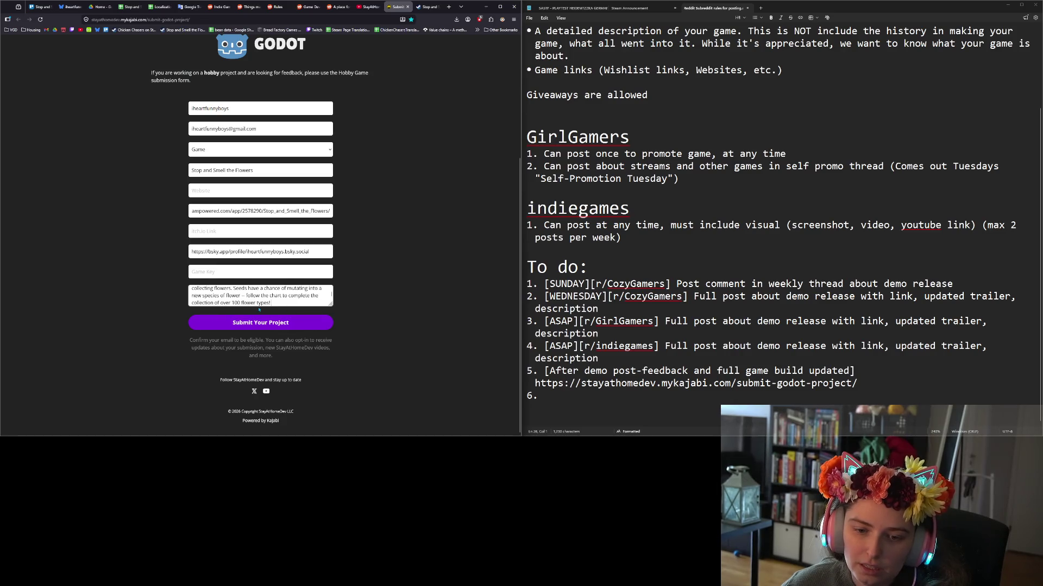
scroll(270, 297, up, 2)
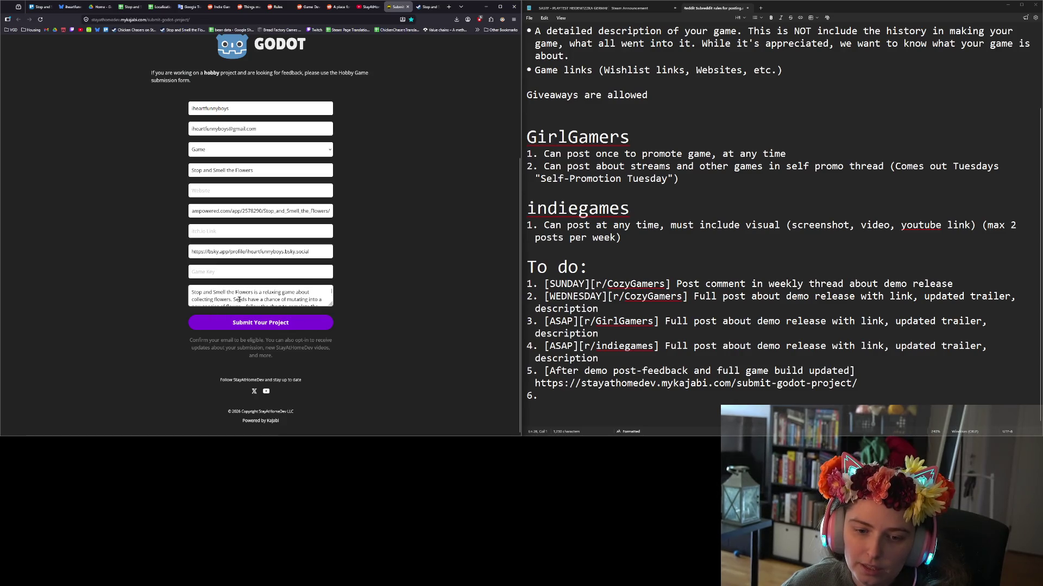
scroll(238, 300, down, 2)
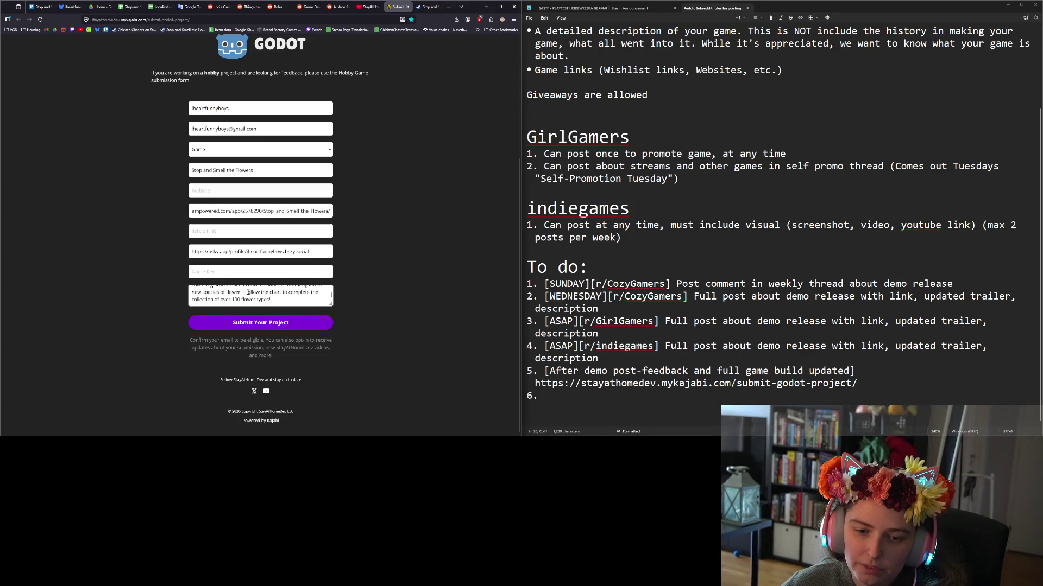
scroll(283, 297, up, 2)
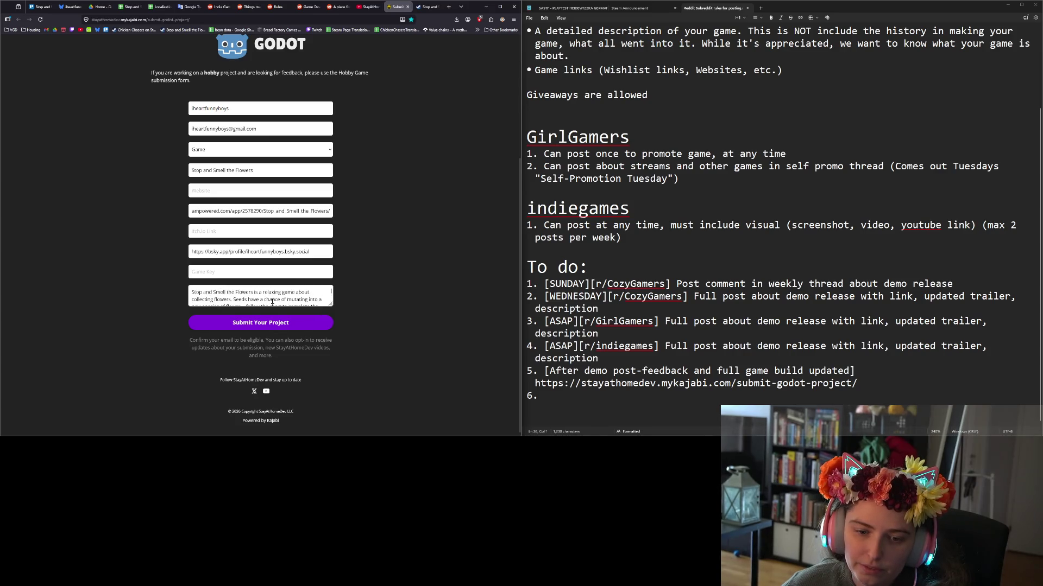
scroll(247, 298, down, 2)
scroll(247, 299, up, 2)
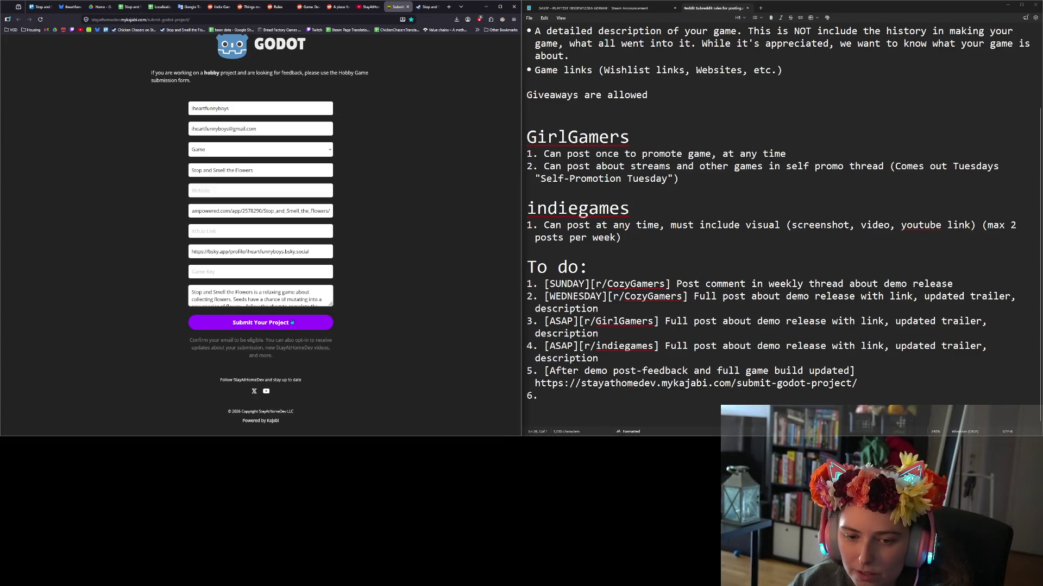
Insert 'Grow flowers, do economy things' before 'Seeds' and enlarge the description box.
click(233, 299)
text(Grow flowers an)
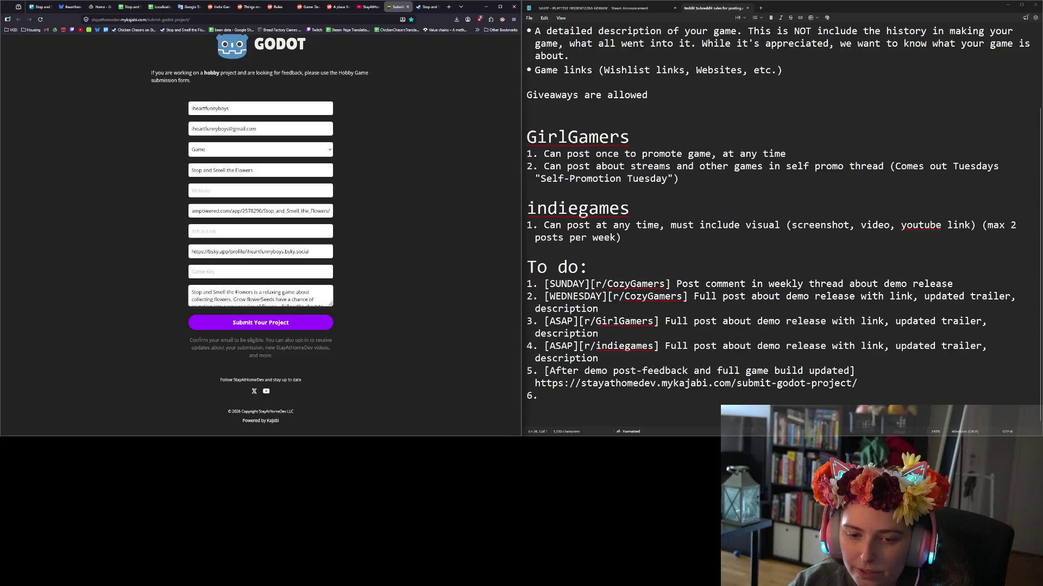
text(d sell them)
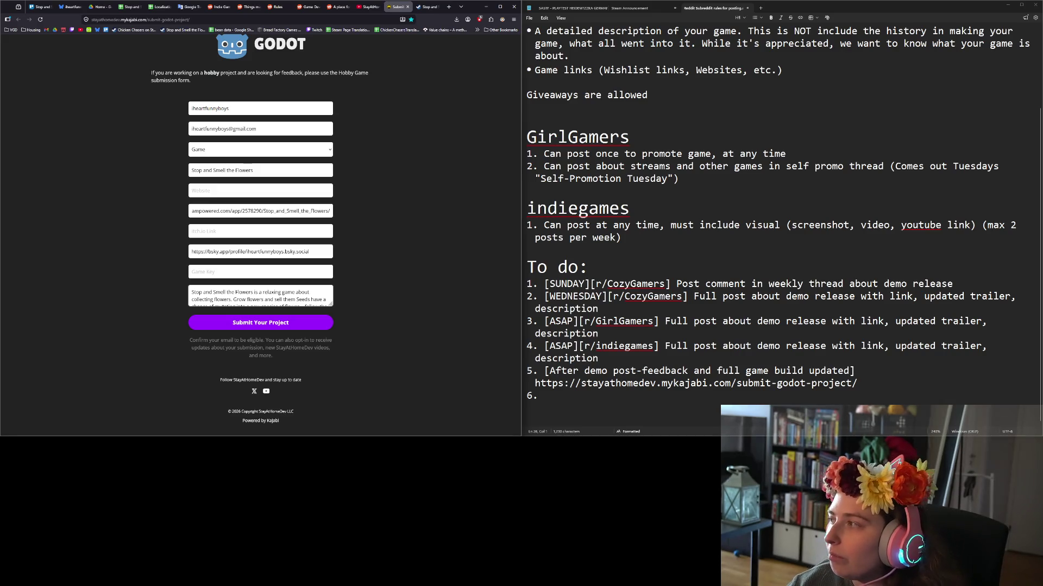
key(BackSpace)
key(BackSpace)
key(BackSpace)
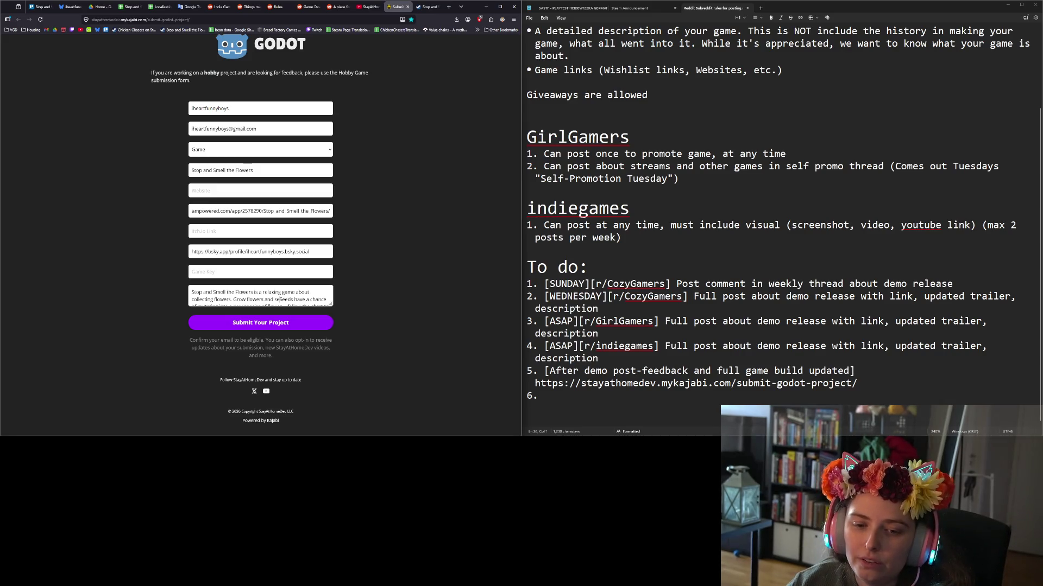
key(BackSpace)
key(BackSpace)
key(BackSpace)
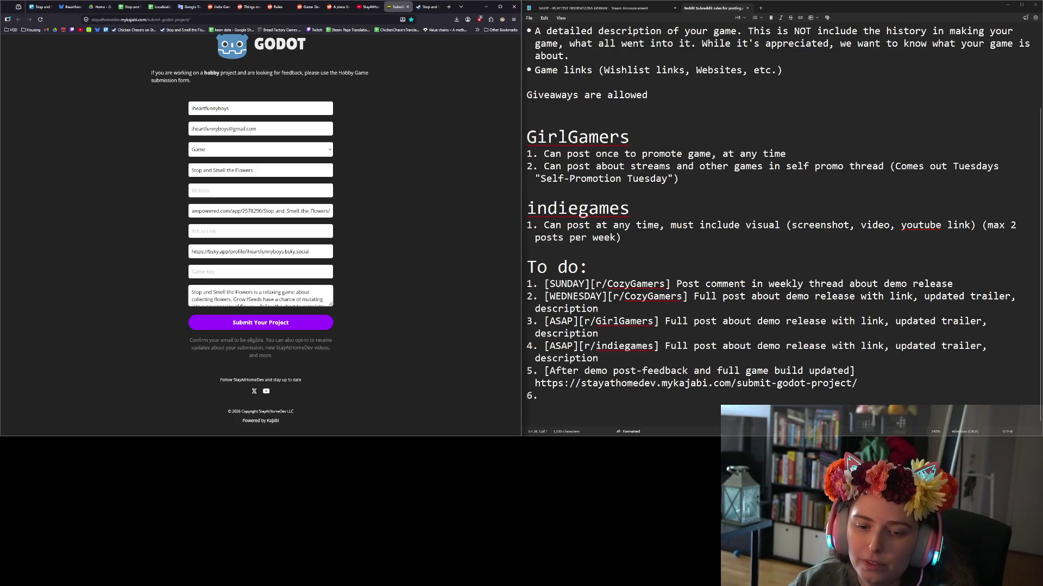
text(flowers, do e)
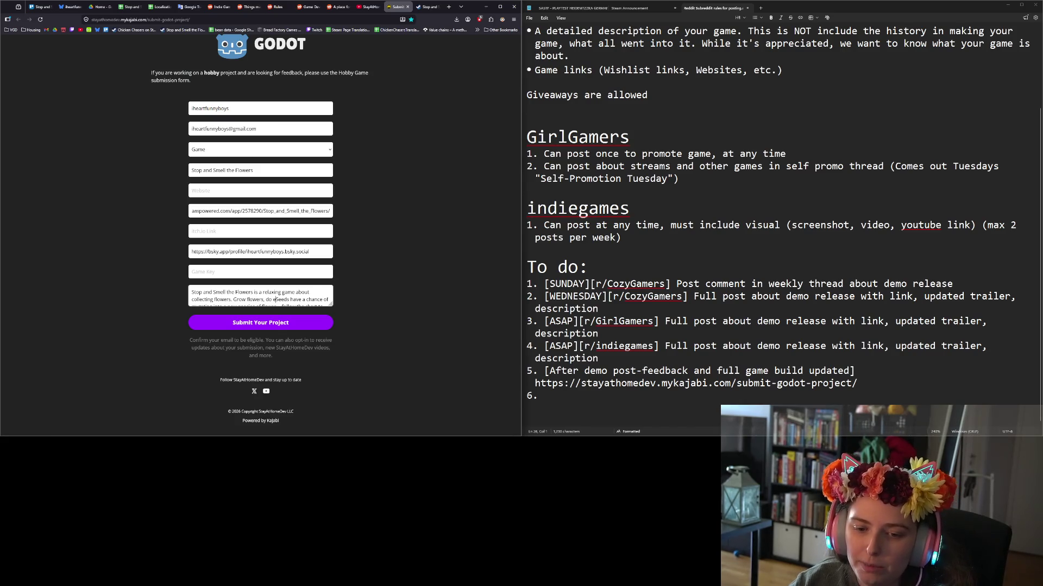
text(conomy things.)
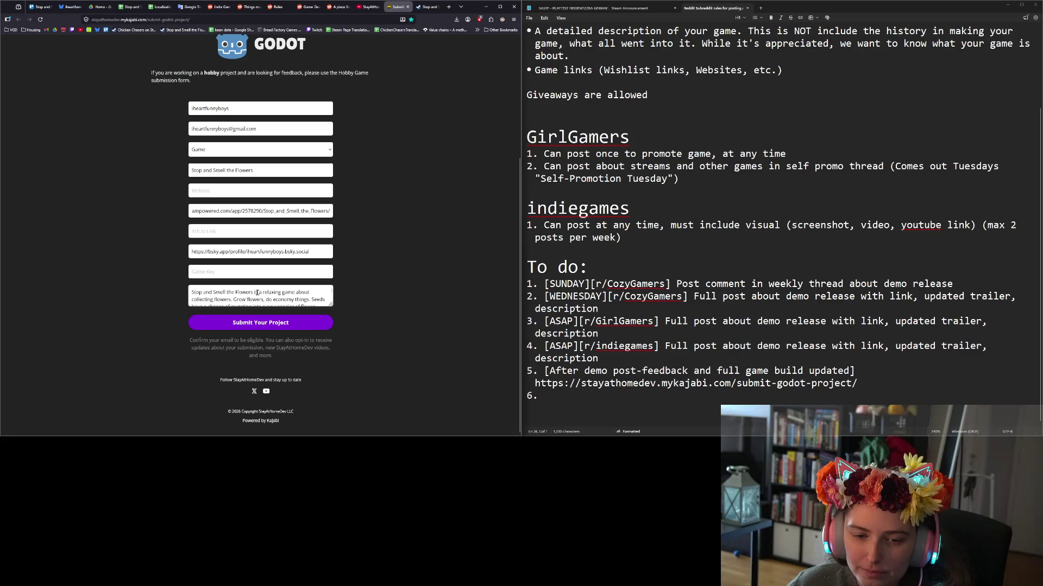
key(Down)
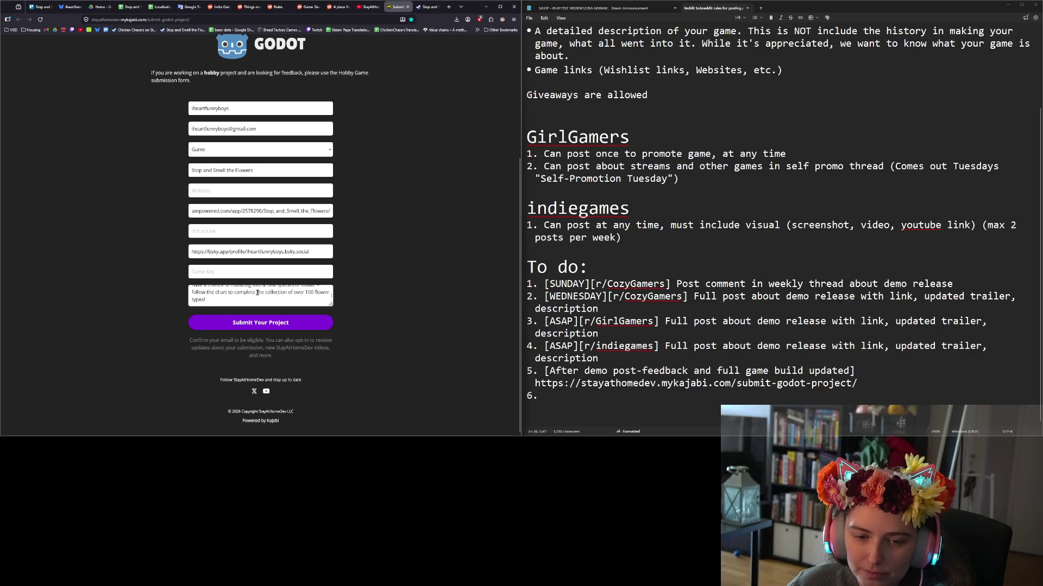
drag(331, 303, 342, 434)
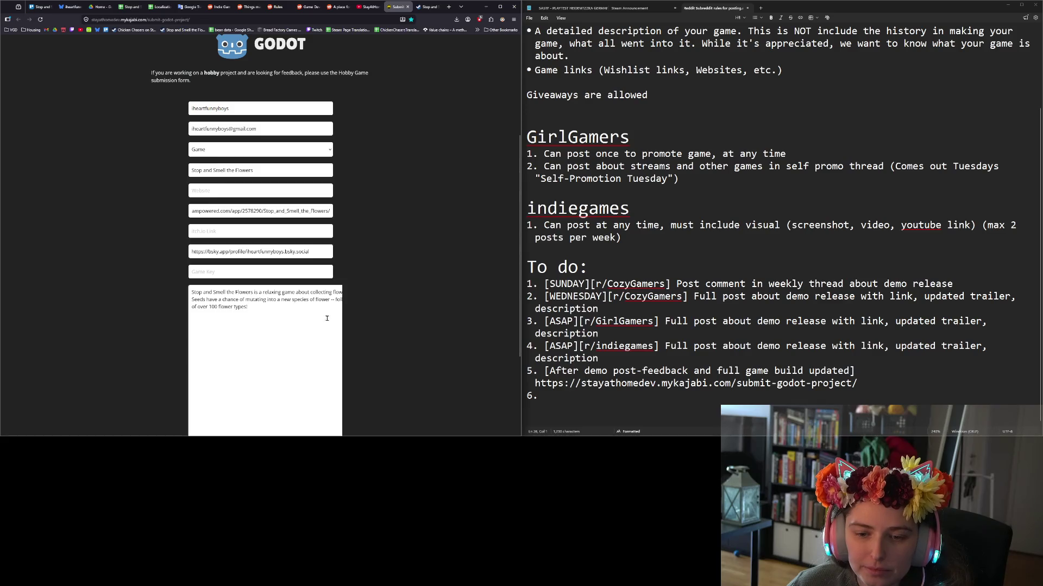
Select the description text to check how much of it the box shows.
scroll(265, 228, down, 2)
drag(266, 200, 354, 217)
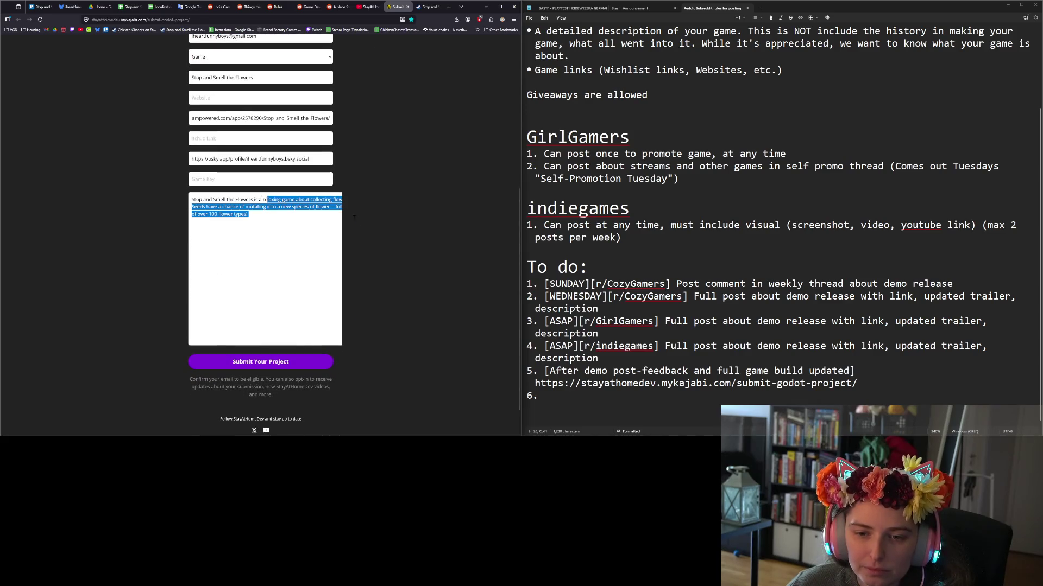
click(283, 225)
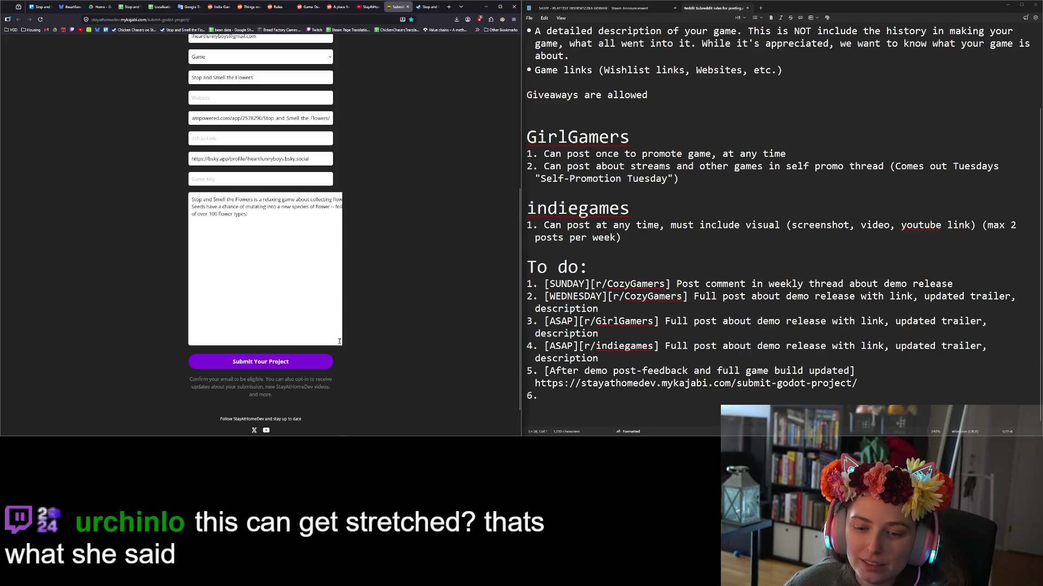
drag(285, 236, 176, 190)
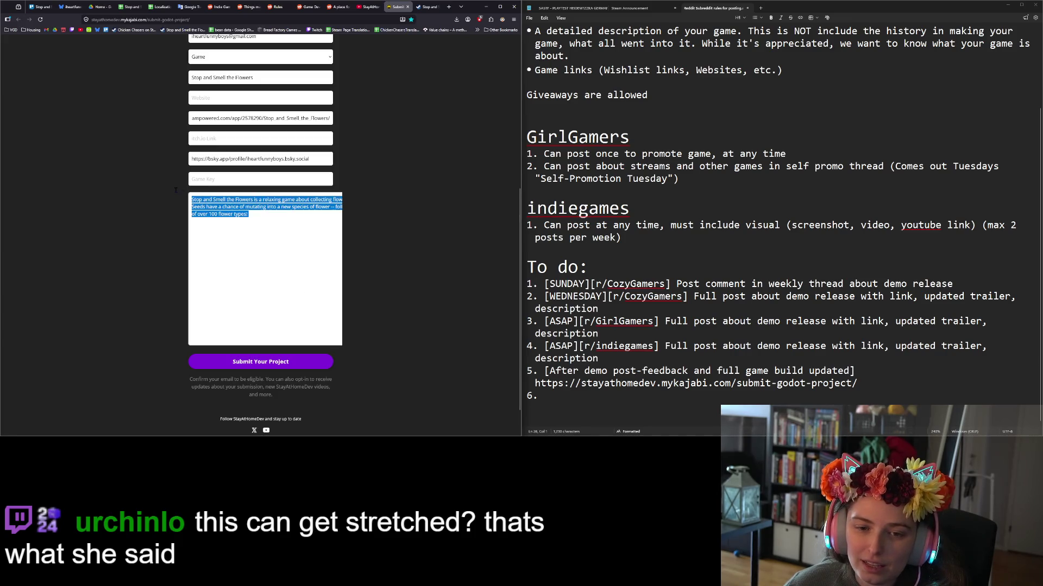
click(259, 215)
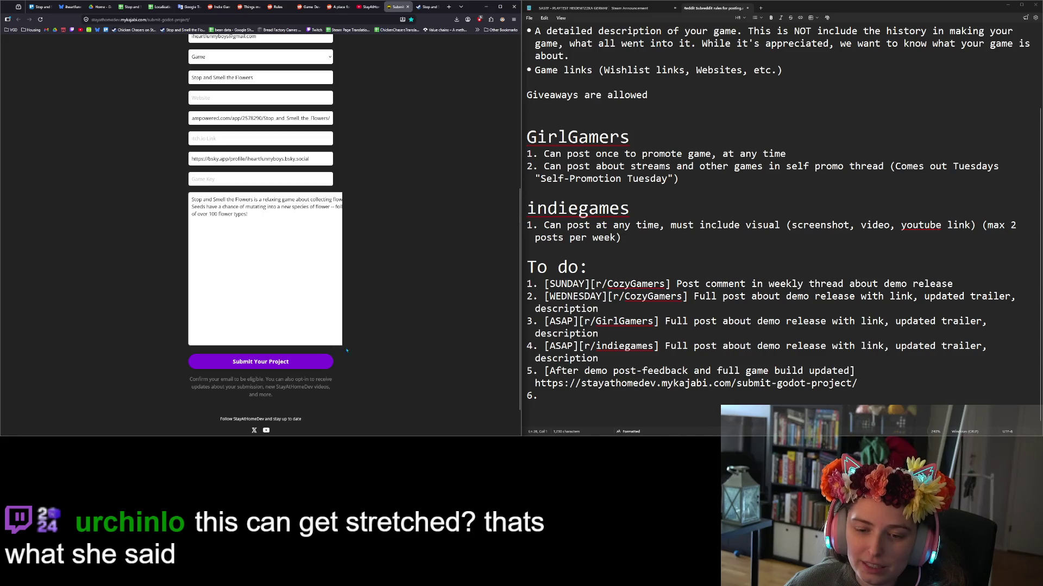
scroll(284, 297, up, 3)
scroll(280, 280, down, 3)
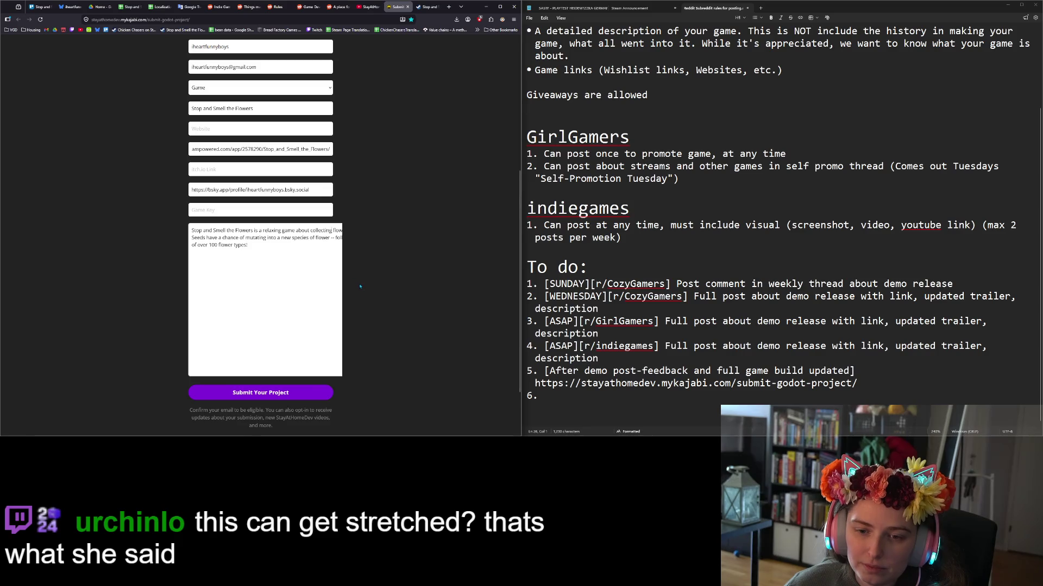
Zoom the page to 80% and narrow the description box so the text wraps fully.
scroll(360, 286, right, 2)
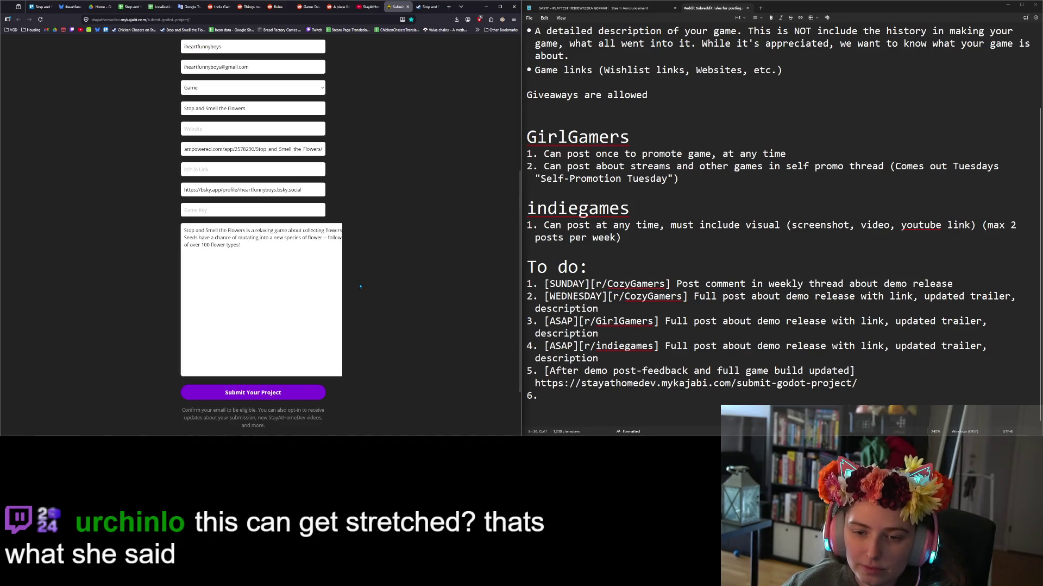
scroll(360, 286, right, 2)
key(ctrl+minus)
key(ctrl+minus)
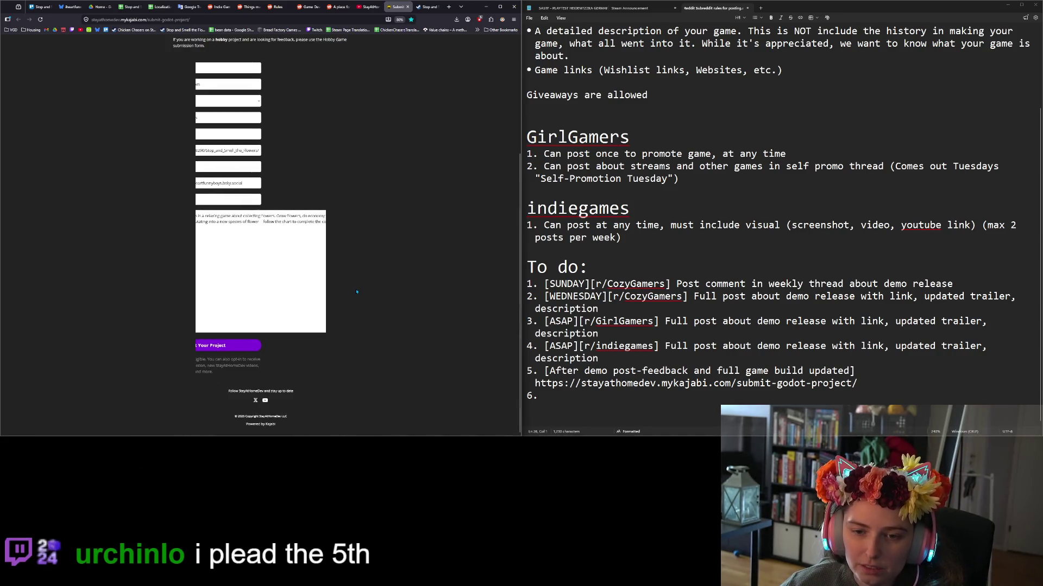
scroll(356, 292, right, 3)
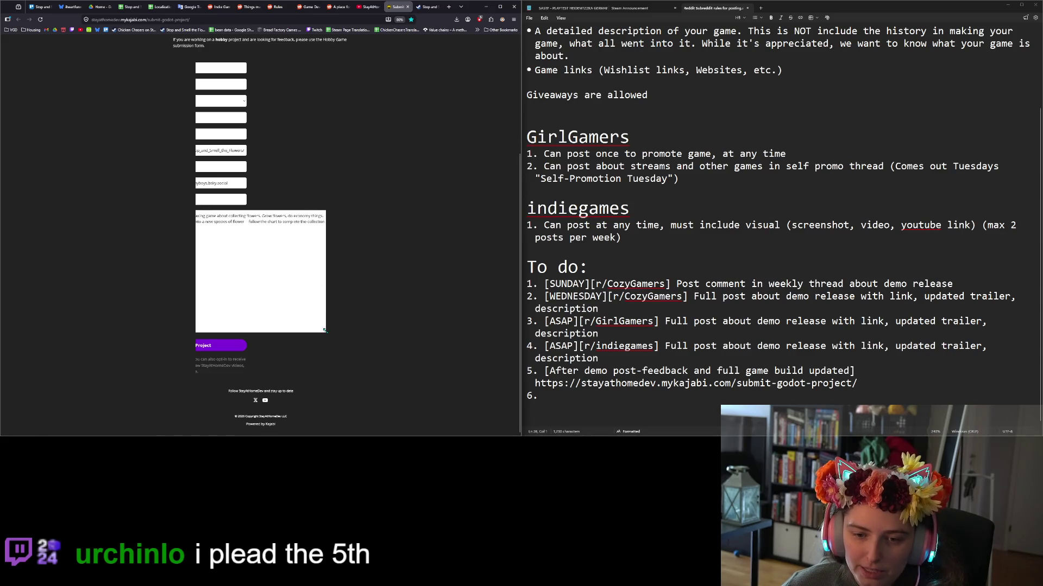
mouse_move(326, 336)
mouse_down()
mouse_move(267, 325)
mouse_move(238, 383)
mouse_move(240, 405)
mouse_up()
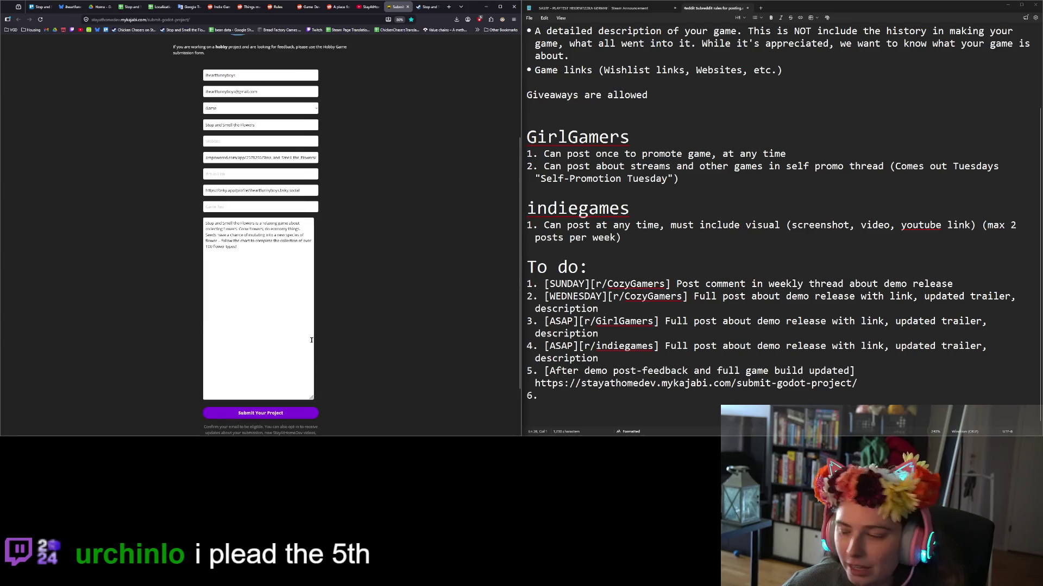
scroll(382, 322, down, 1)
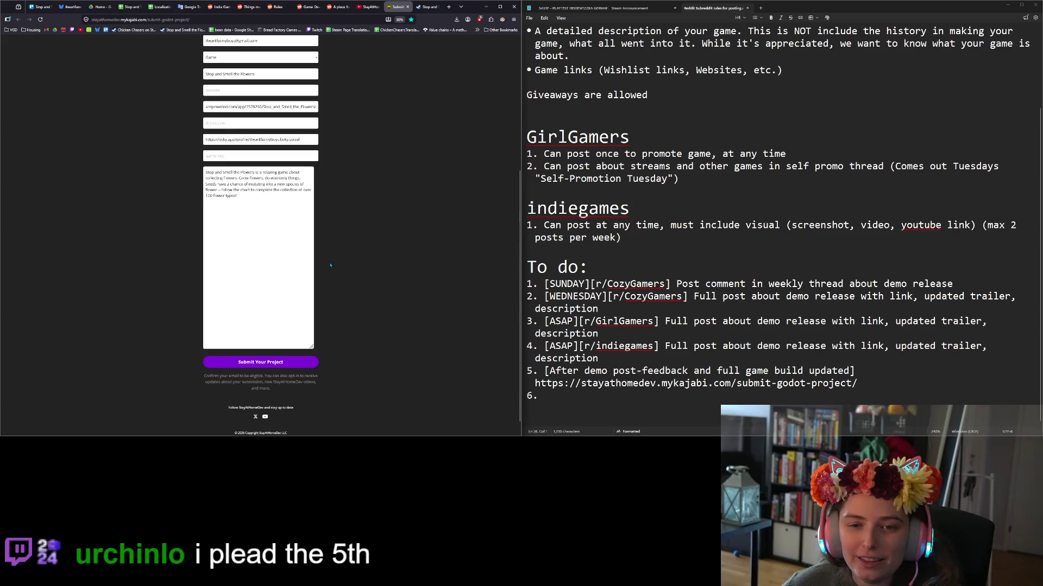
ctrl+scroll(327, 261, up, 3)
Delete the placeholder sentence 'Grow flowers, do economy things.' from the description.
ctrl+scroll(327, 261, up, 2)
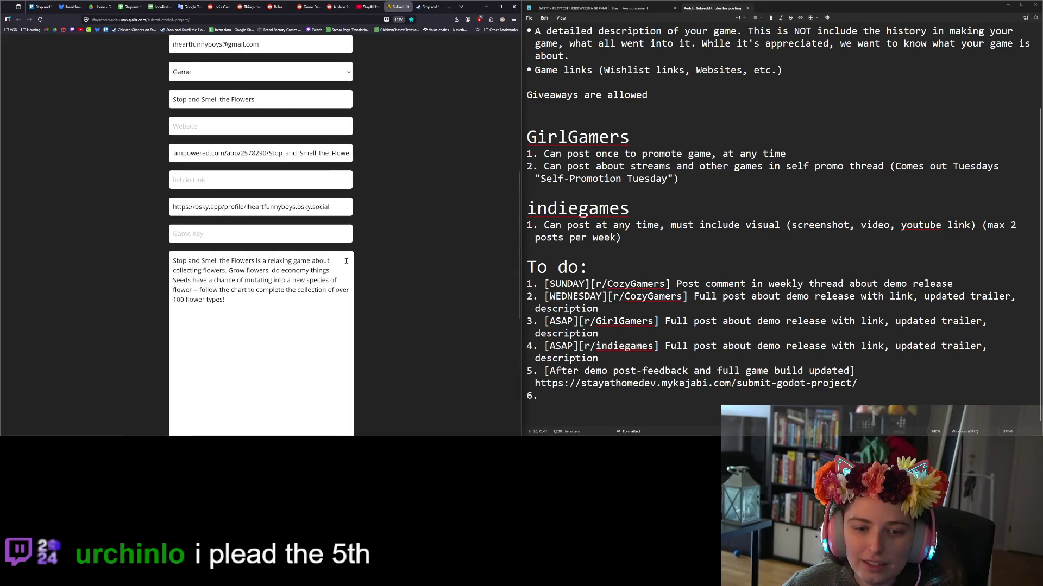
scroll(426, 265, down, 2)
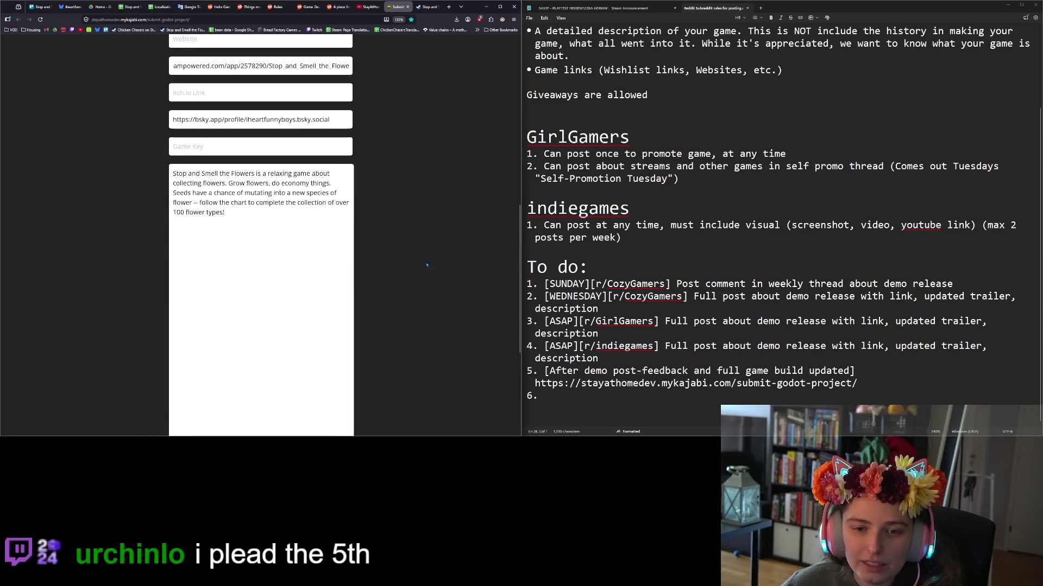
click(345, 183)
key(BackSpace)
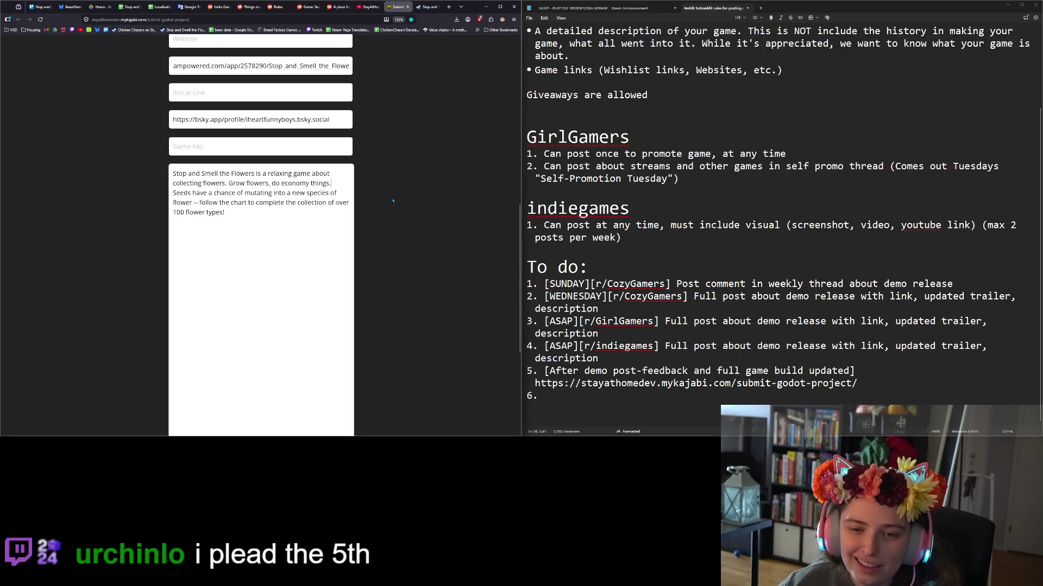
key(Delete)
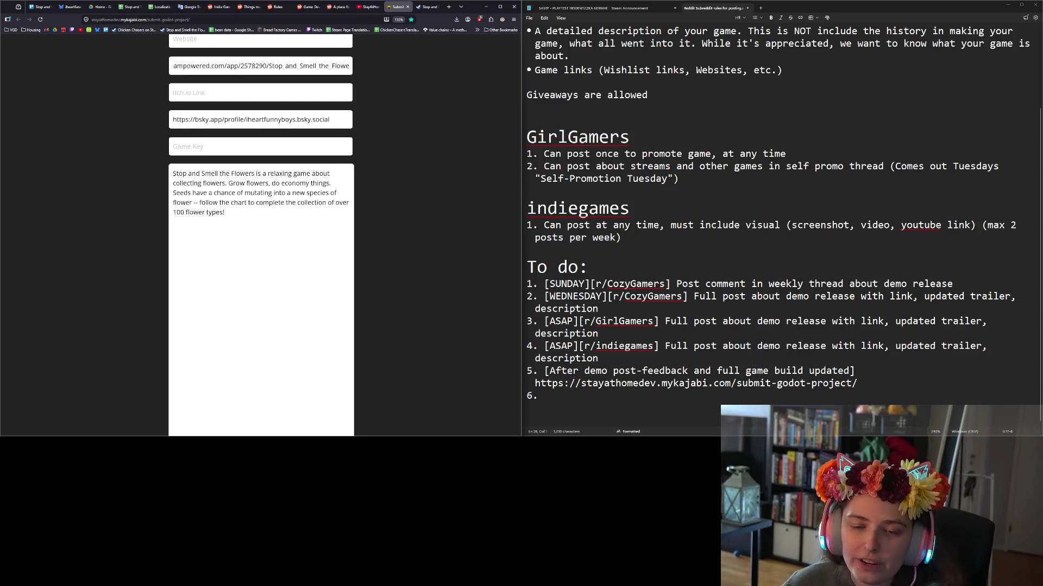
click(269, 183)
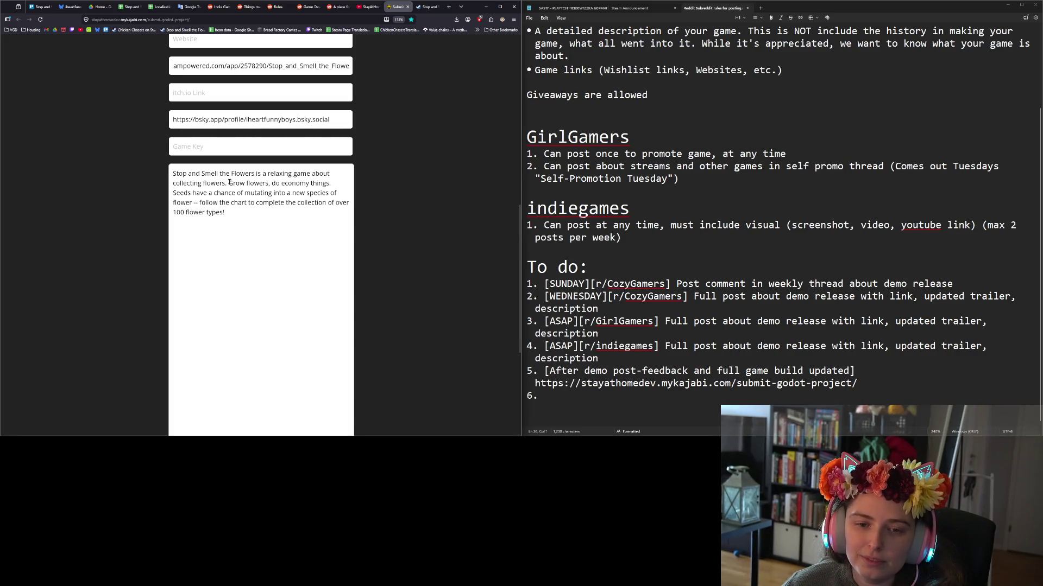
drag(228, 183, 337, 182)
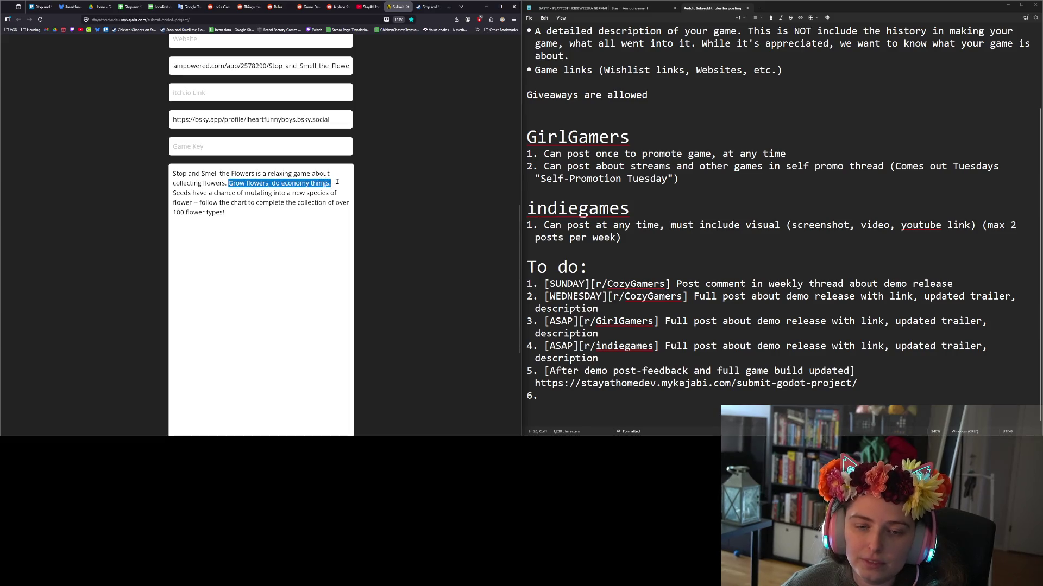
key(BackSpace)
key(Return)
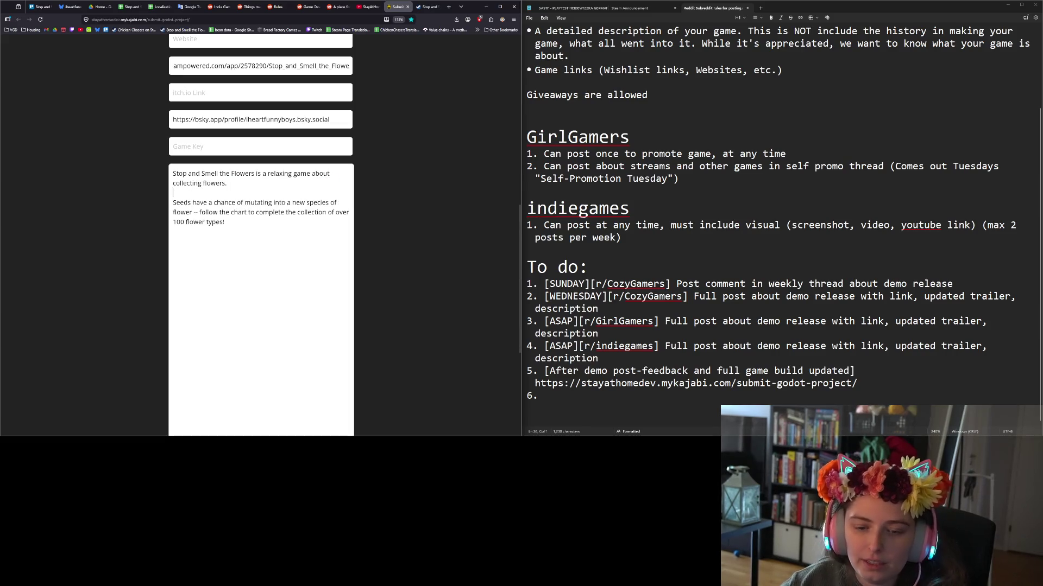
Draft an opening sentence about starting from two garden plots, then erase it.
text(Starting from very )
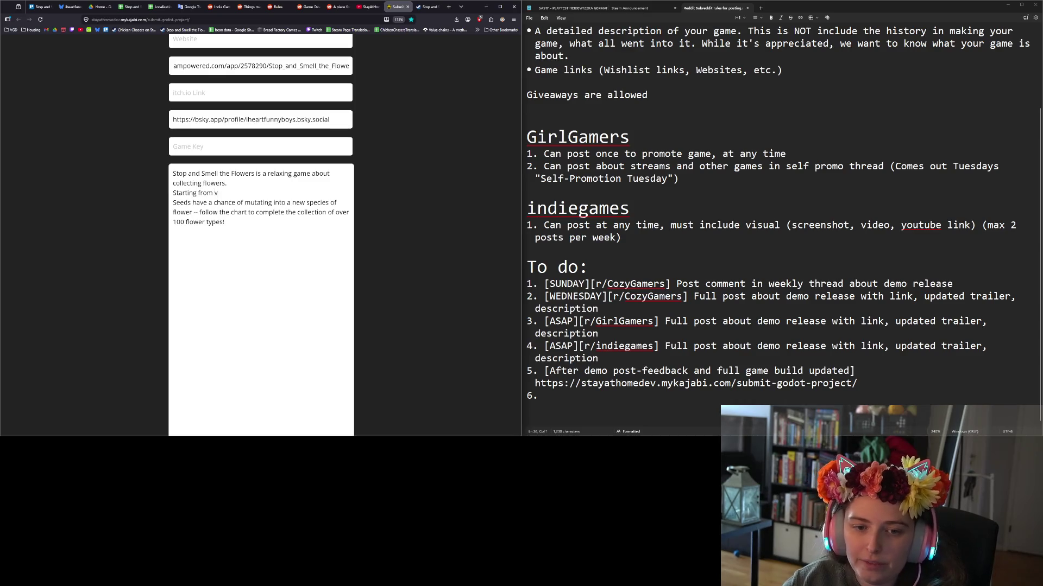
text(little,)
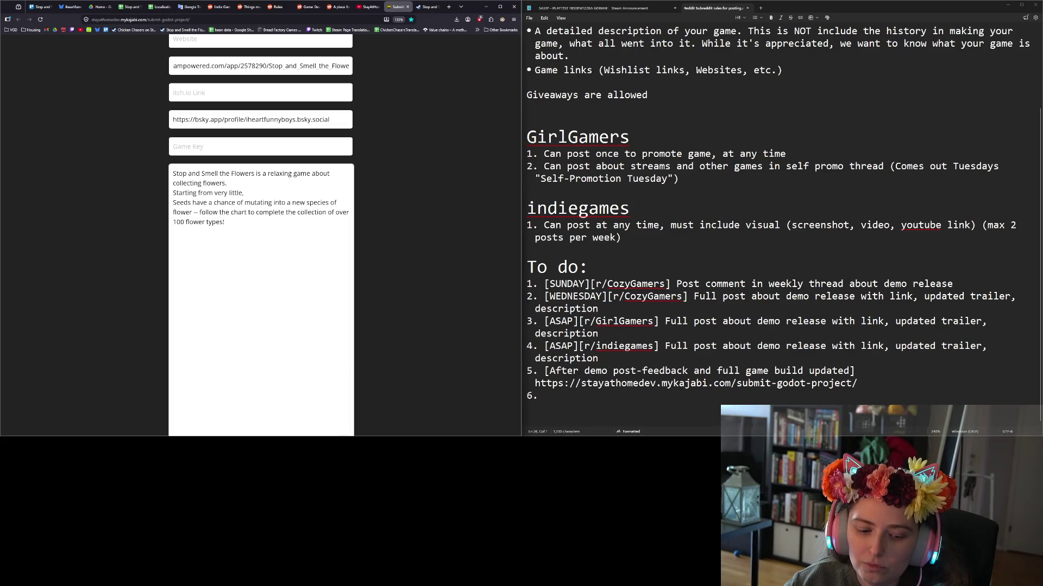
text(gro)
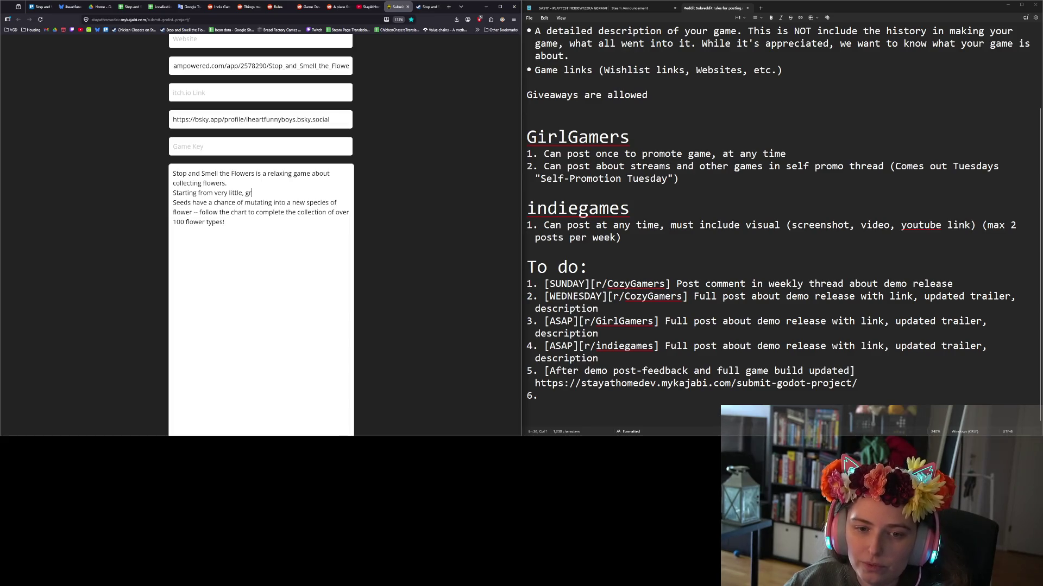
key(BackSpace)
key(BackSpace)
key(BackSpace)
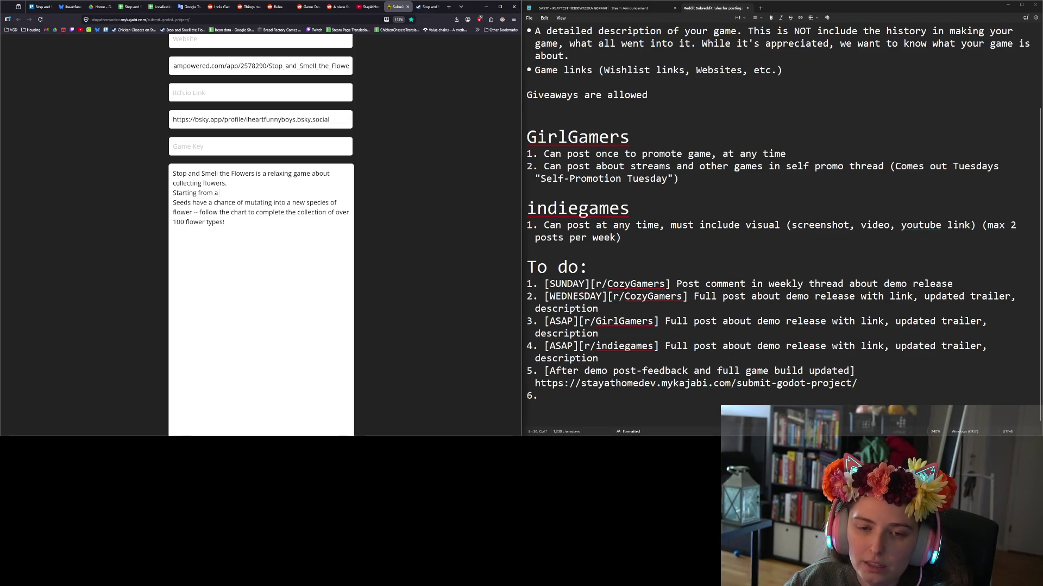
text(small)
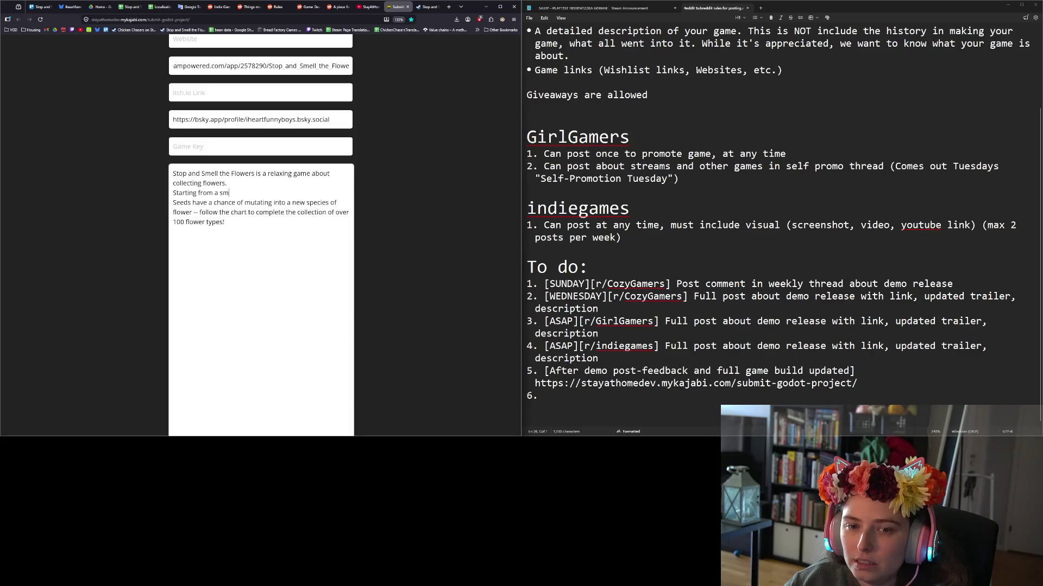
key(BackSpace)
key(BackSpace)
key(BackSpace)
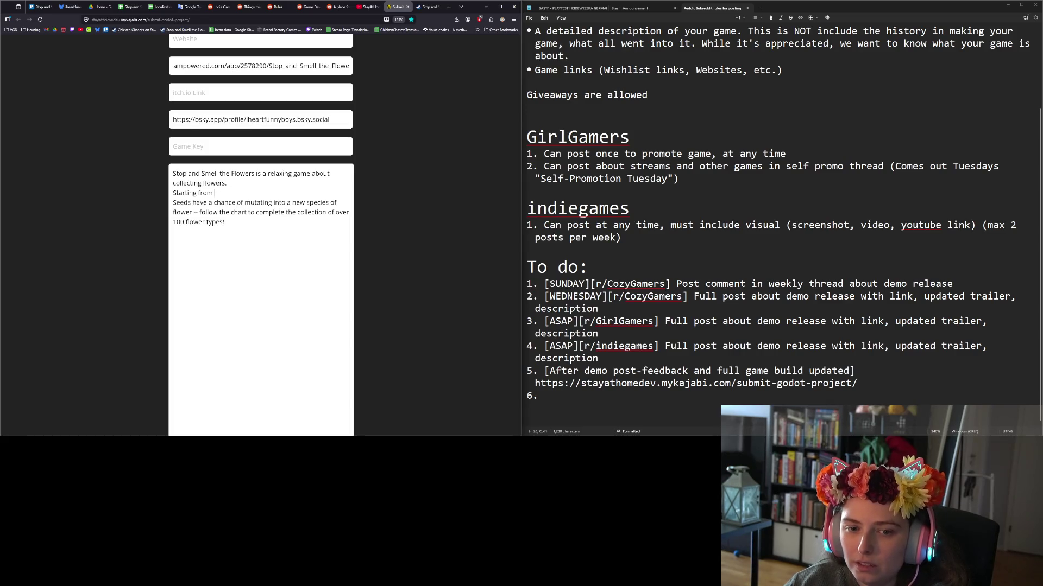
text(two garden plots,)
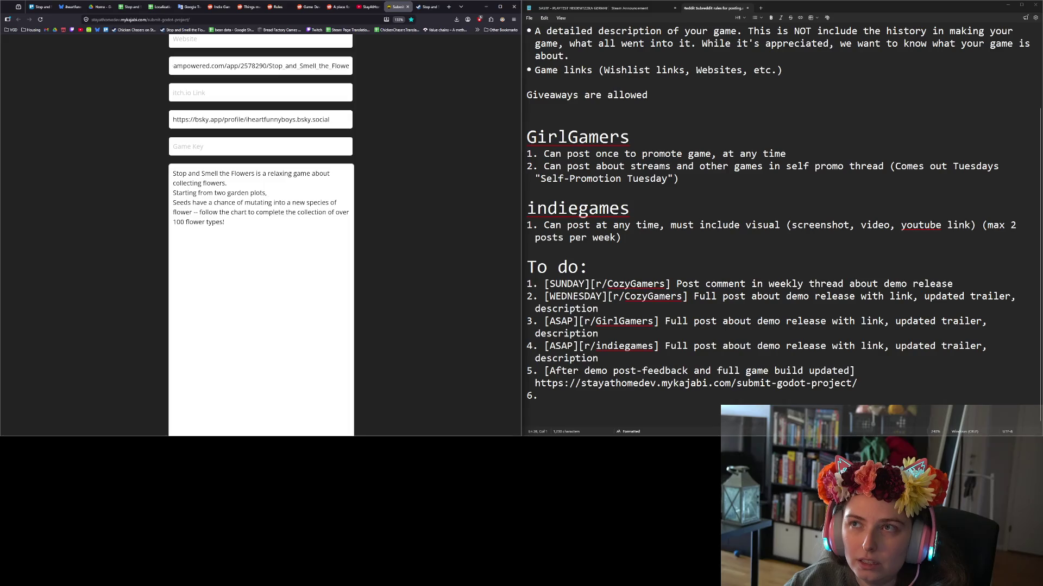
text(ou can grow flo)
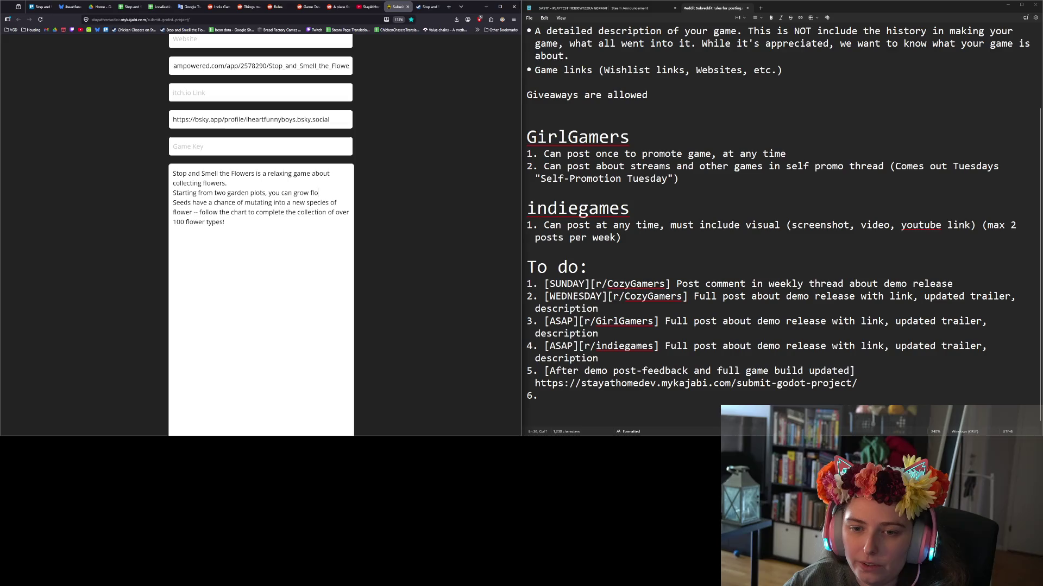
text(wers)
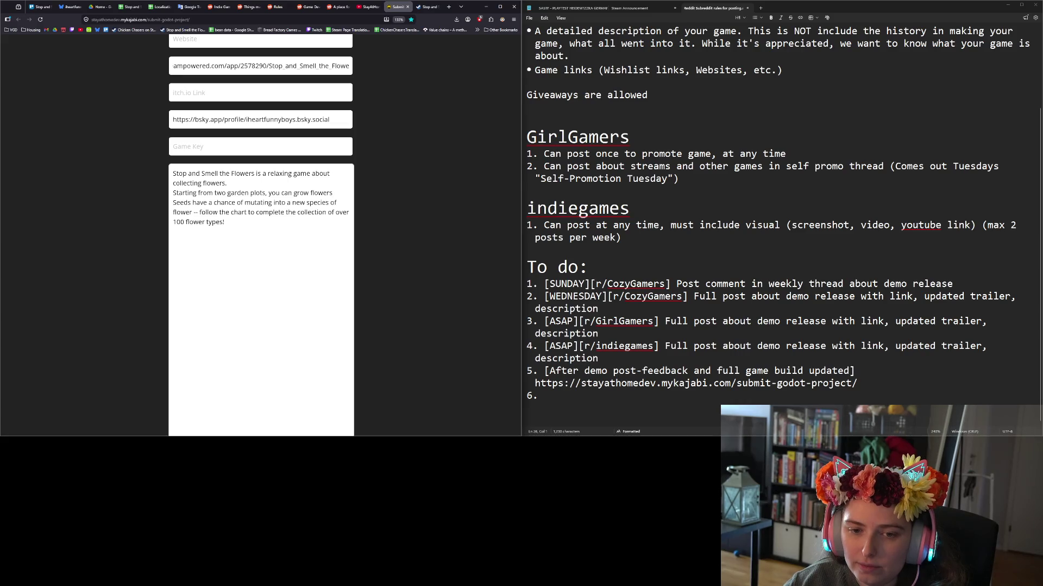
key(BackSpace)
key(BackSpace)
key(BackSpace)
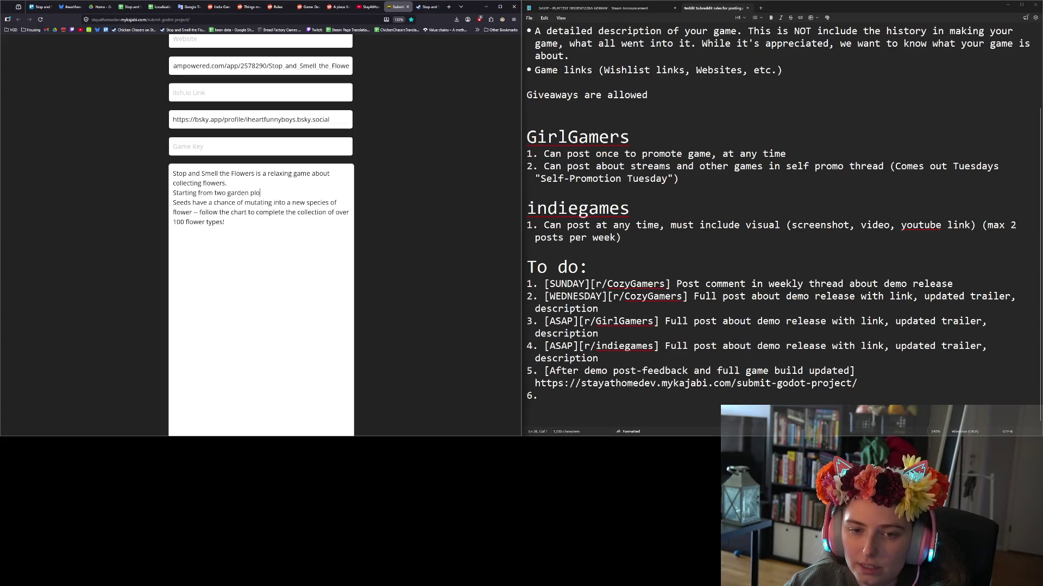
key(BackSpace)
key(BackSpace)
key(BackSpace)
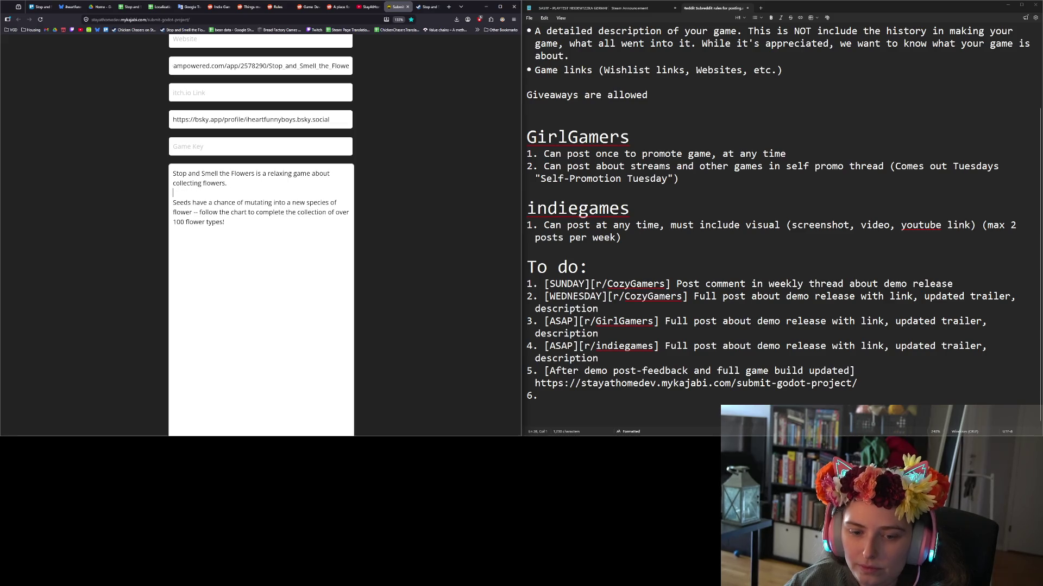
text(Gr)
key(BackSpace)
key(BackSpace)
Write 'Flowers you grow can be sold for money or turned into more seeds for planting.'.
text(Flowers )
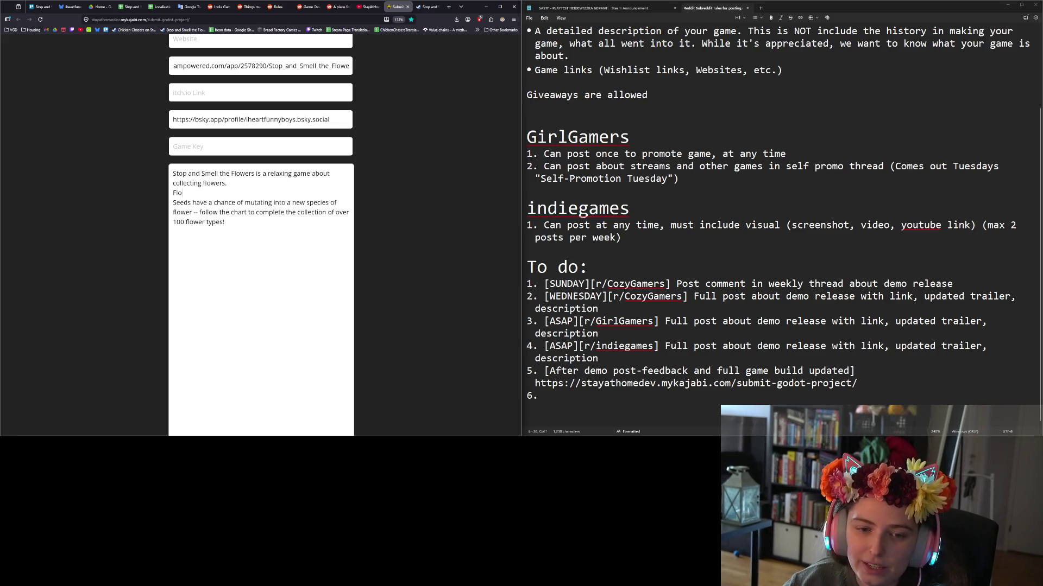
text(you grow )
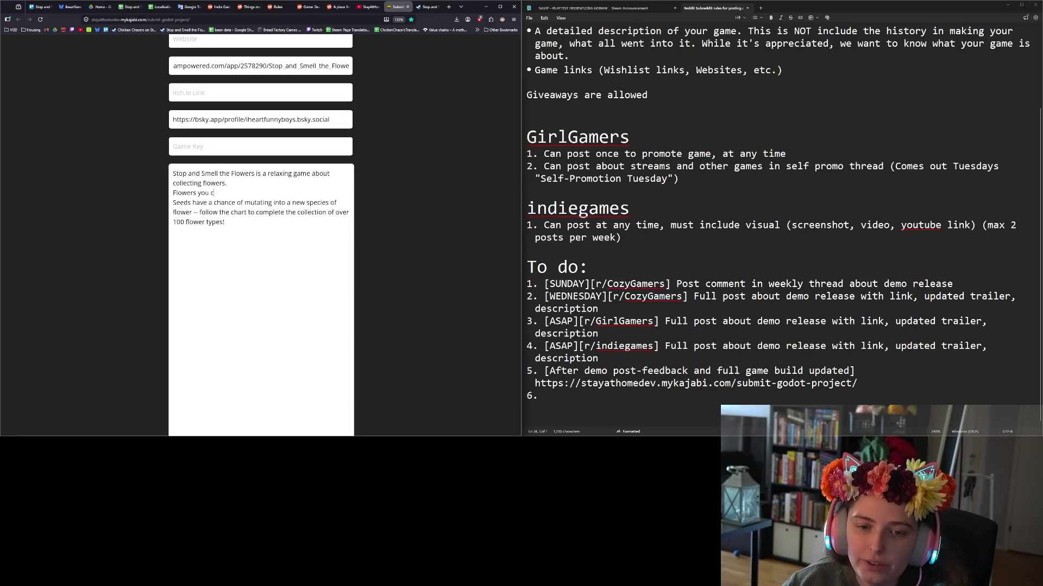
text(can be )
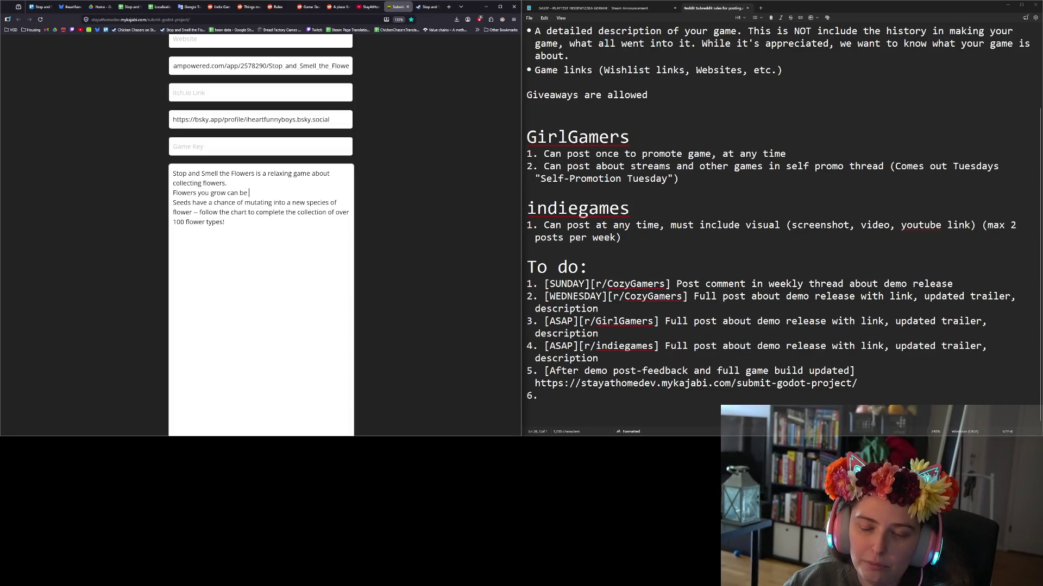
text(sold fore m)
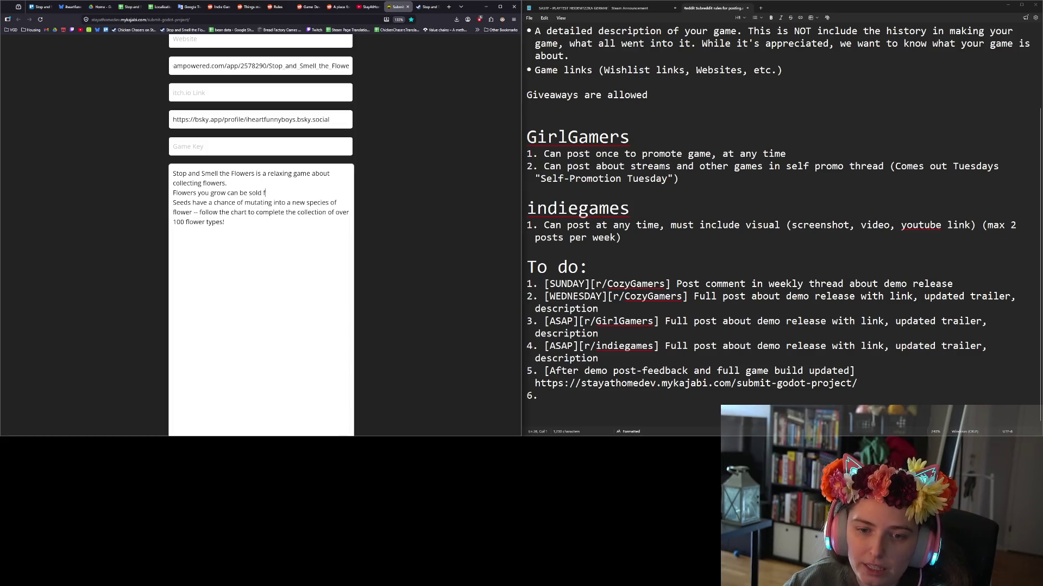
key(BackSpace)
key(BackSpace)
key(BackSpace)
text(money or )
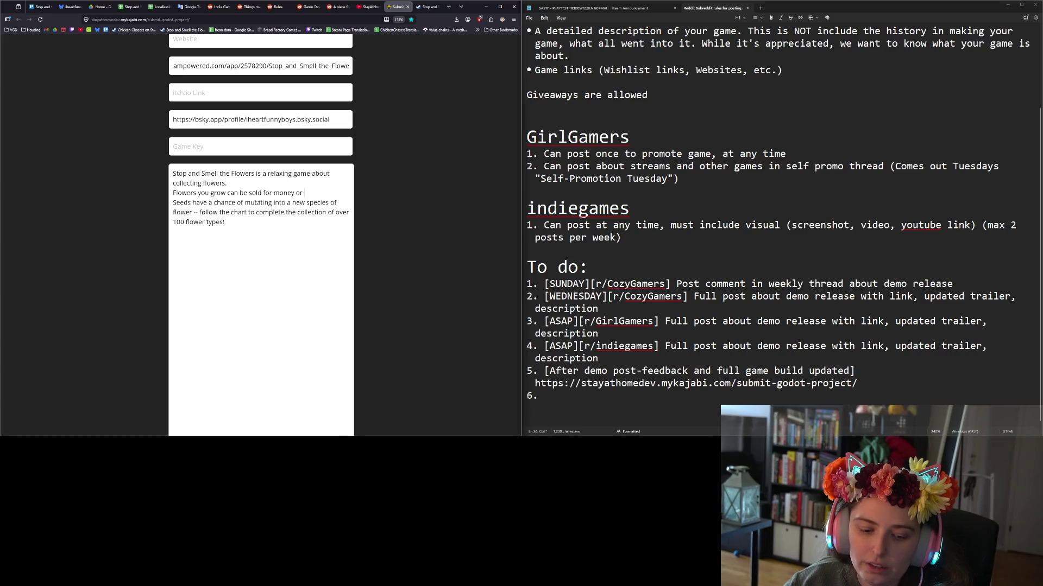
text(turned i)
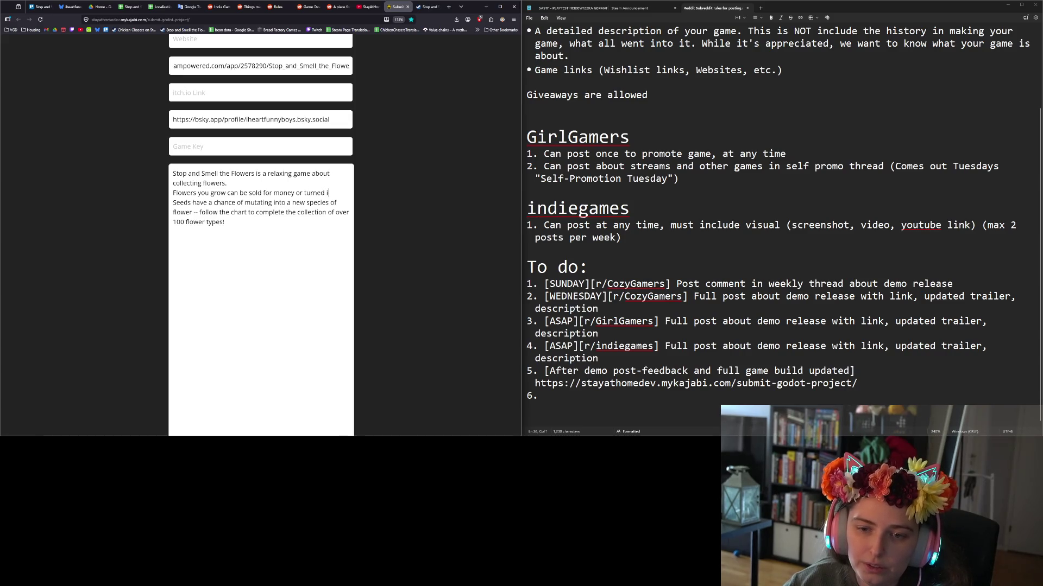
text(nto more seeds f)
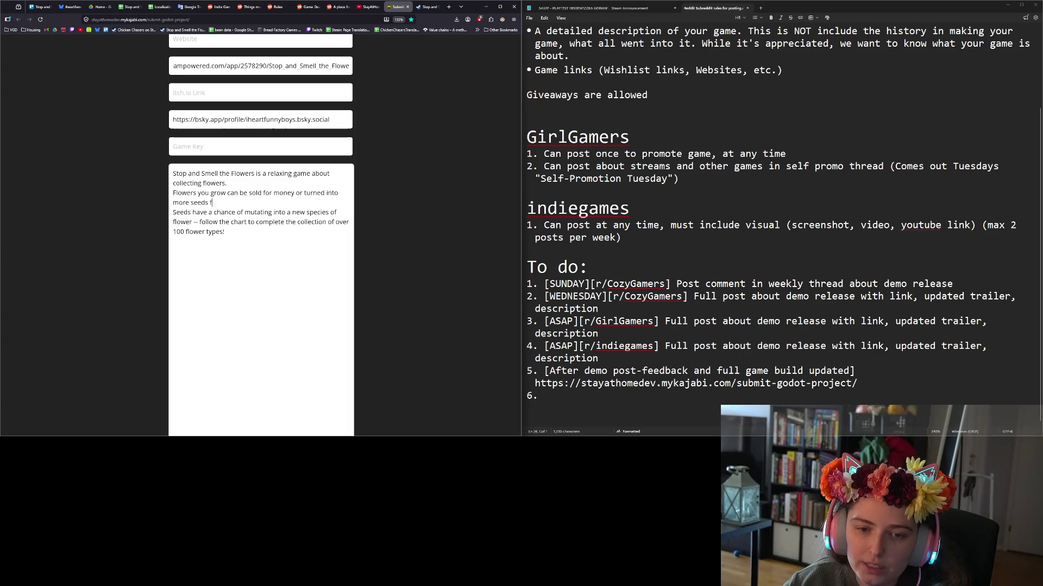
text(or planting)
key(Delete)
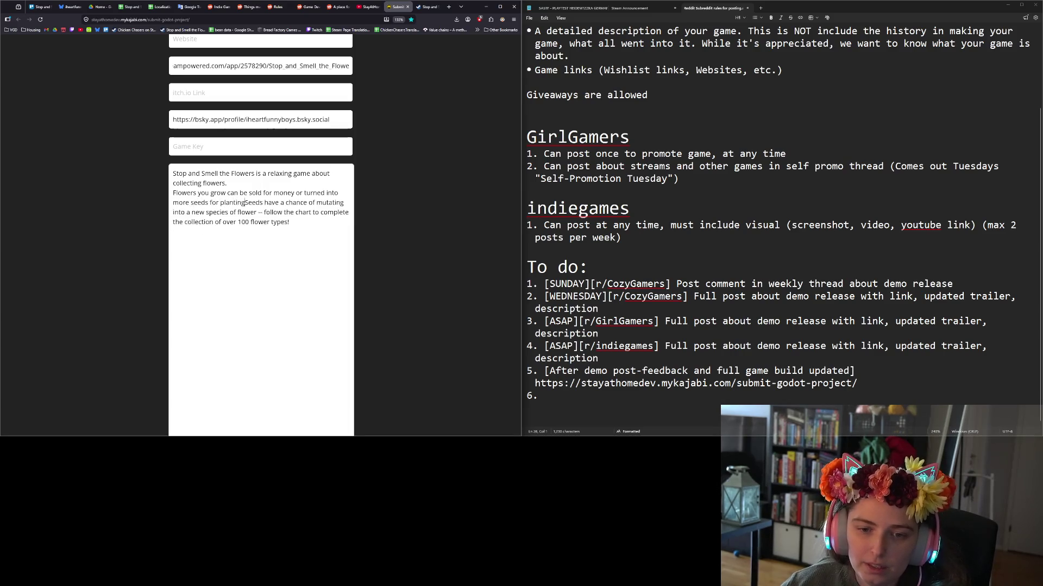
text(.)
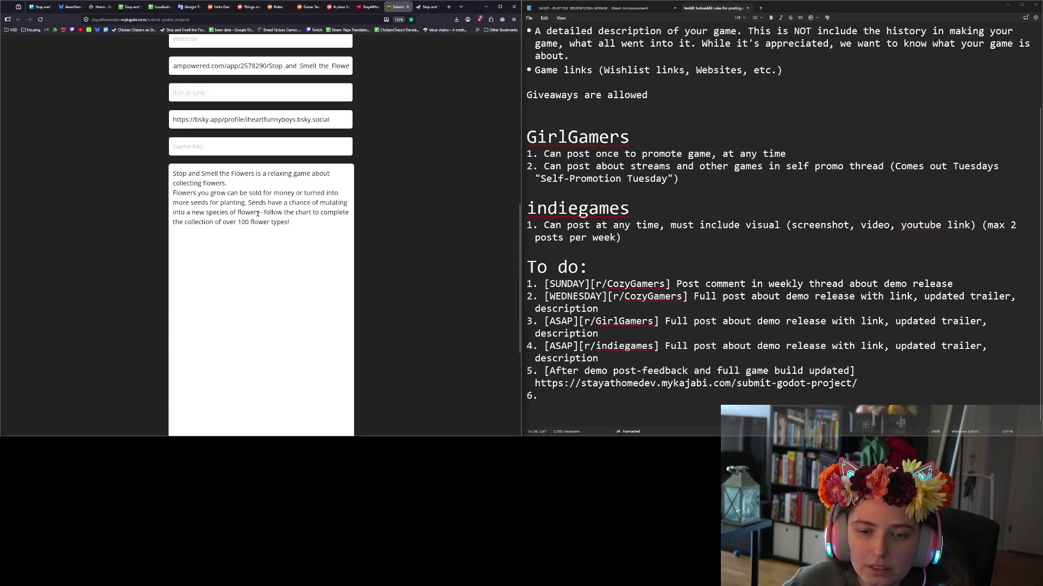
Delete the old '-- follow the chart' ending after 'flower' in the description.
click(258, 212)
drag(256, 214, 313, 214)
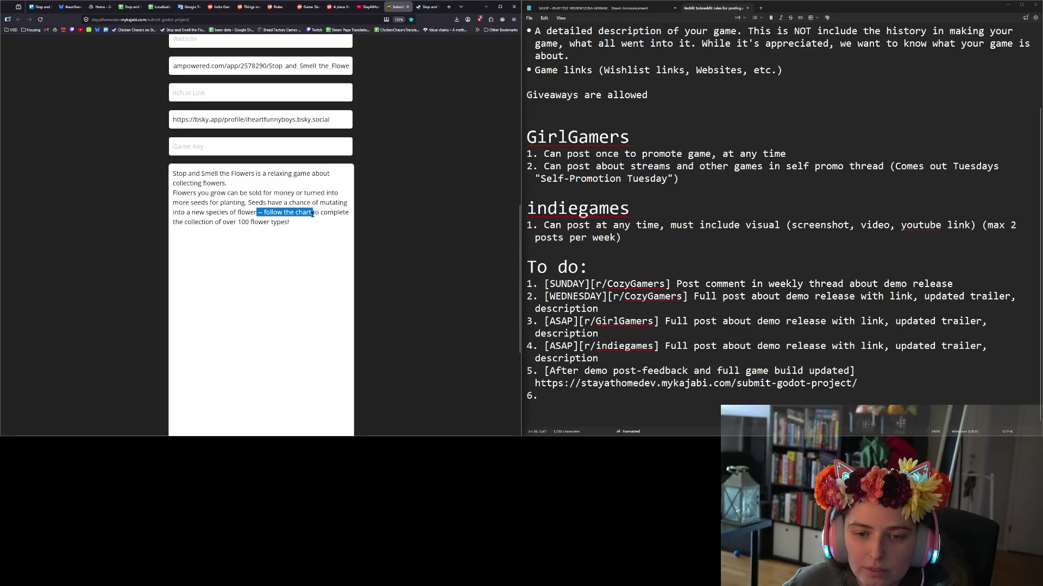
click(313, 214)
click(265, 213)
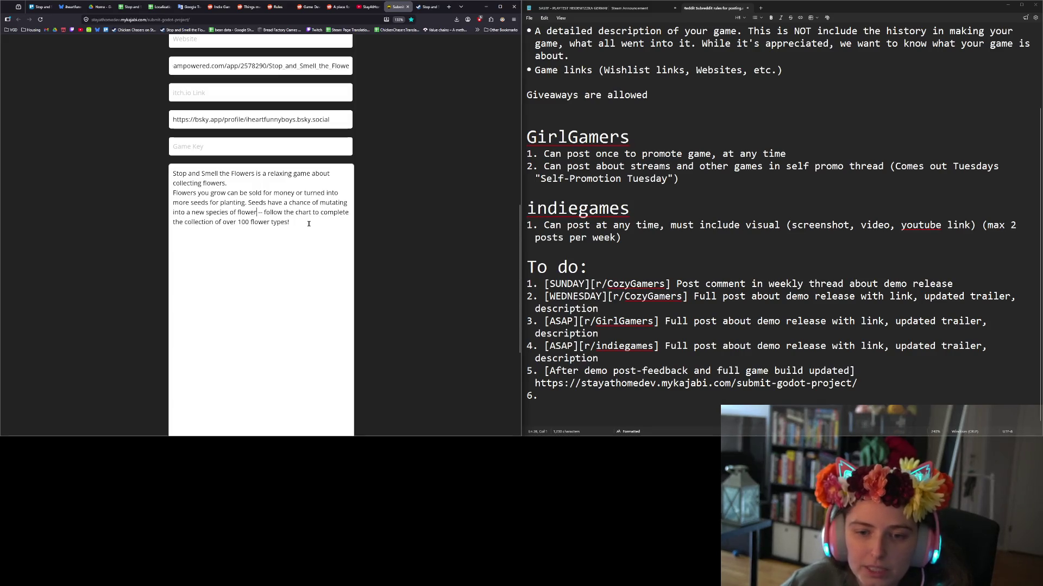
key(Delete)
key(Delete)
key(Delete)
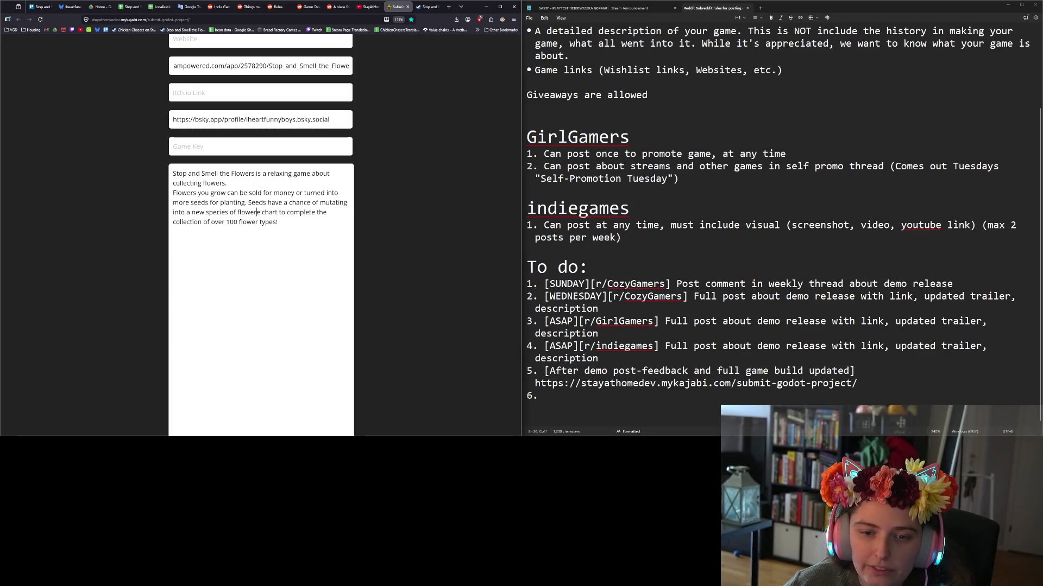
key(Delete)
key(Delete)
key(Delete)
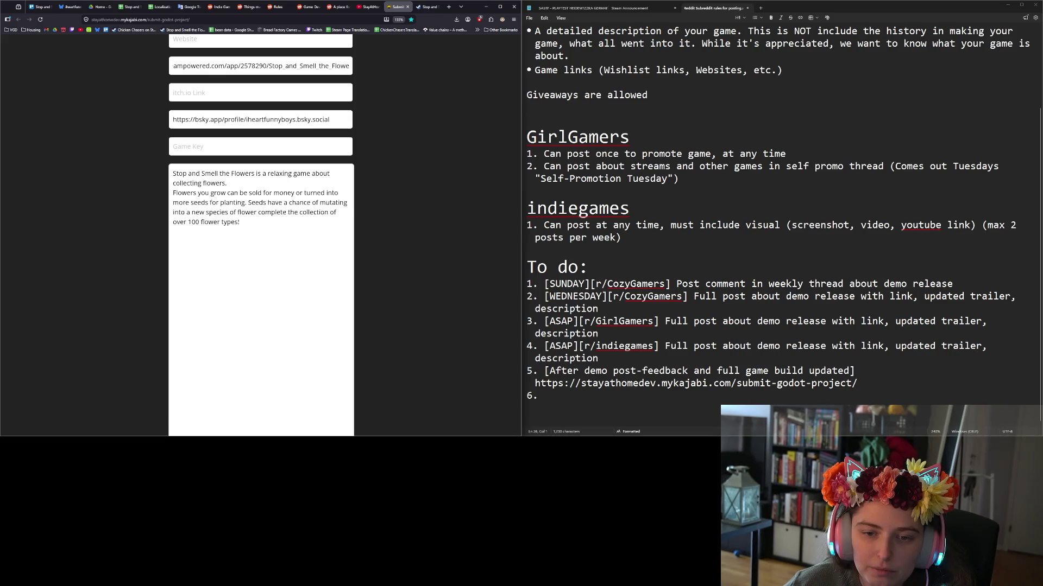
key(Delete)
key(Delete)
key(Delete)
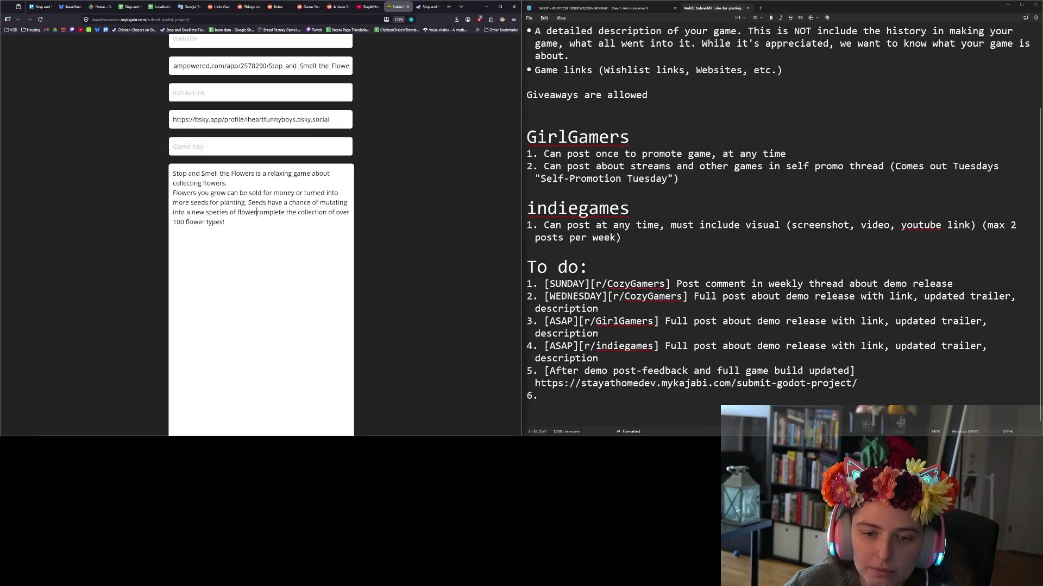
key(Delete)
key(Delete)
key(Delete)
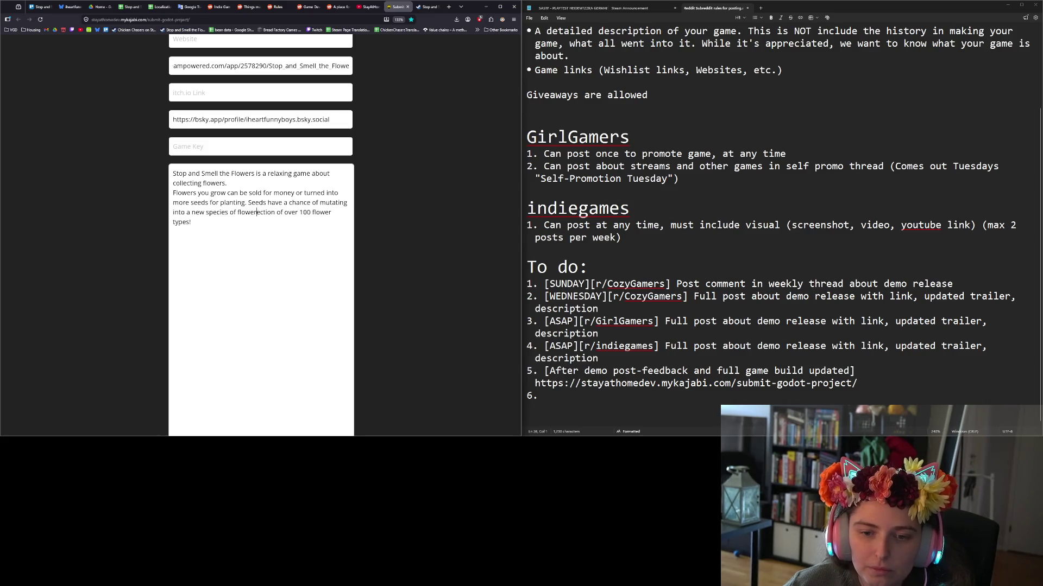
key(Delete)
key(Delete)
key(Delete)
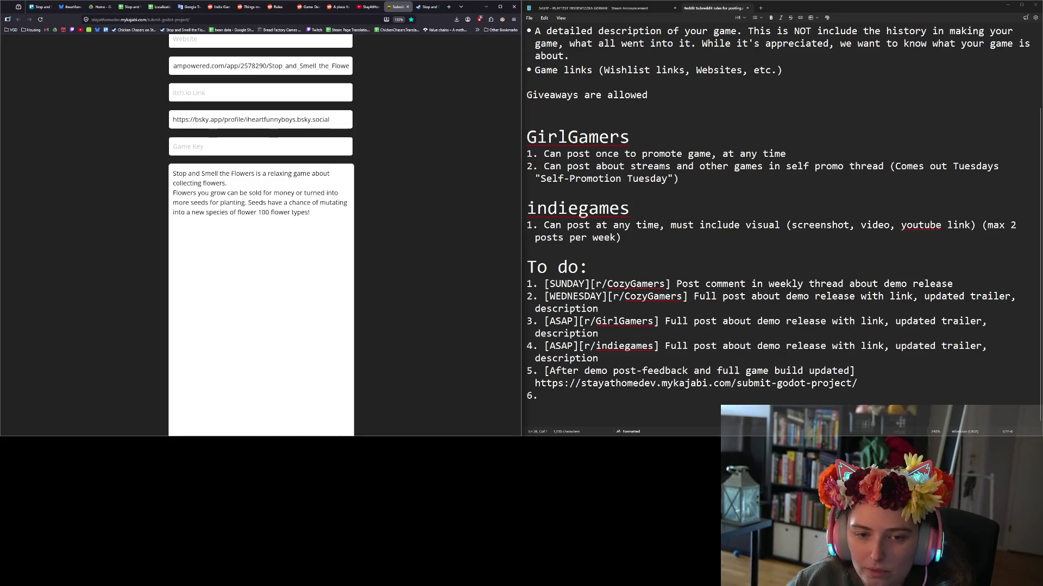
End the description with '. There are over 100 flower types to collect'.
text(, and t)
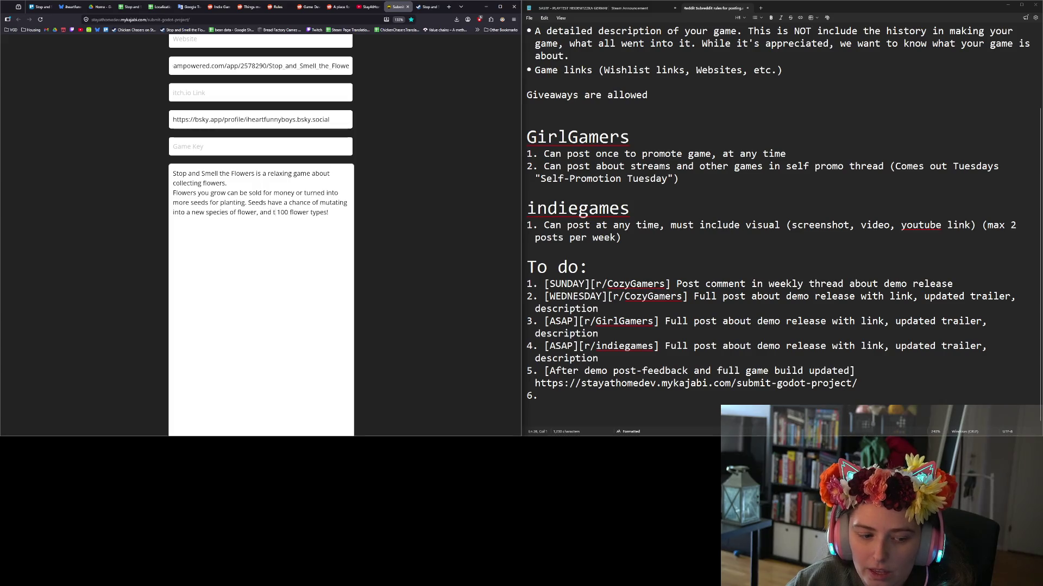
text(he co)
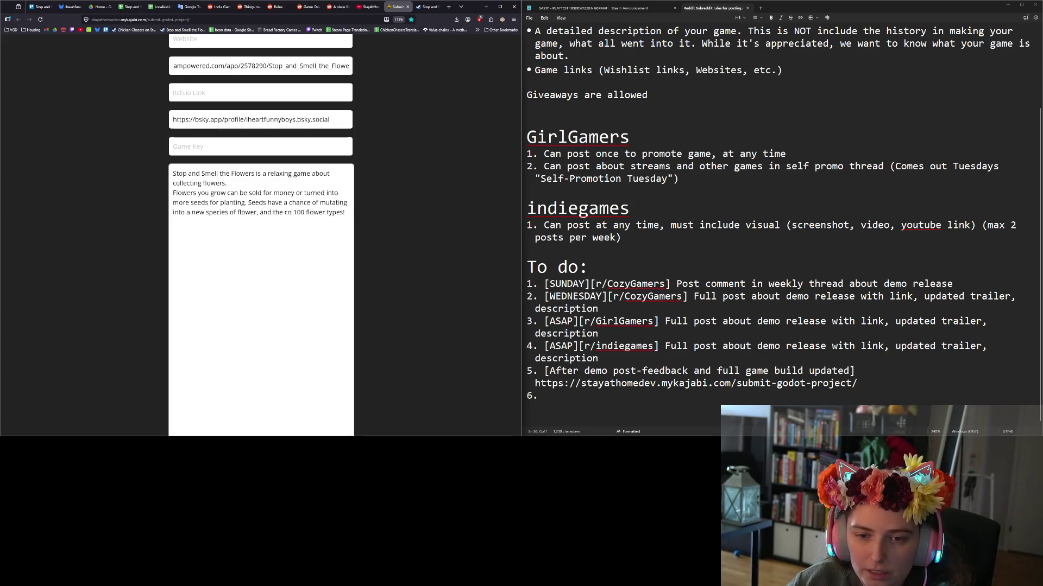
text(mpet e)
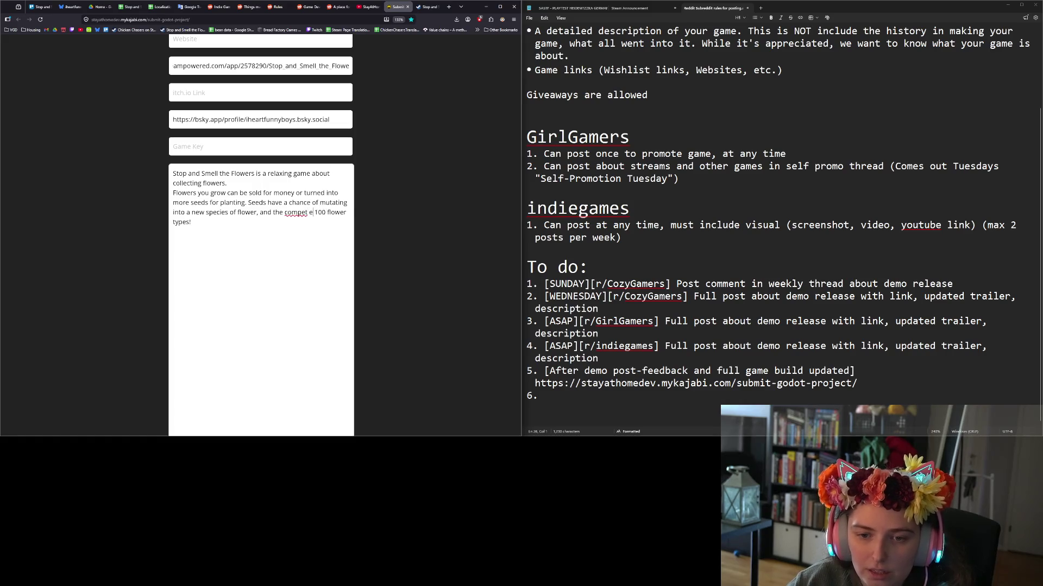
key(BackSpace)
key(BackSpace)
text(e collection)
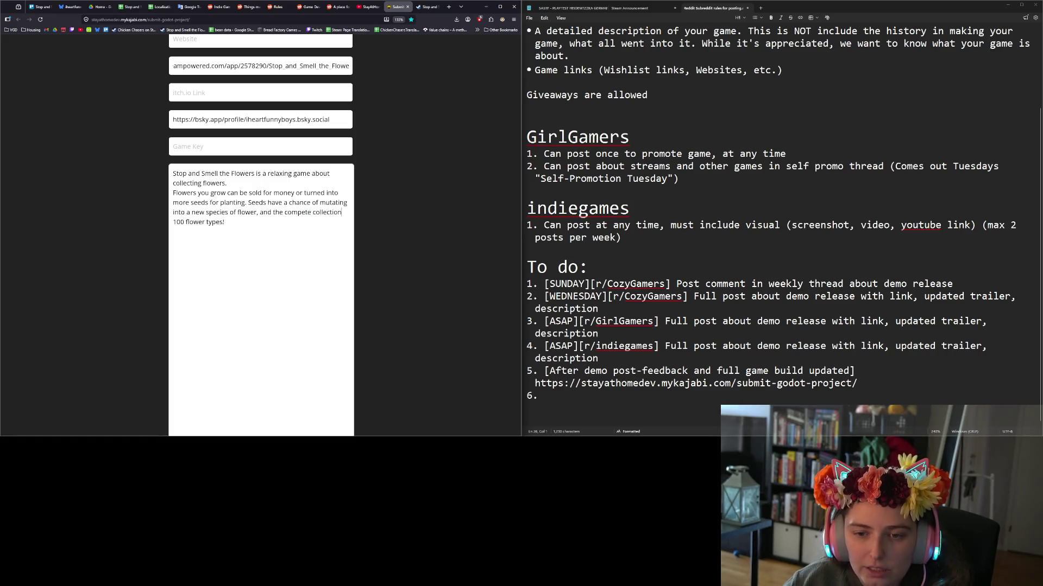
key(BackSpace)
key(BackSpace)
key(BackSpace)
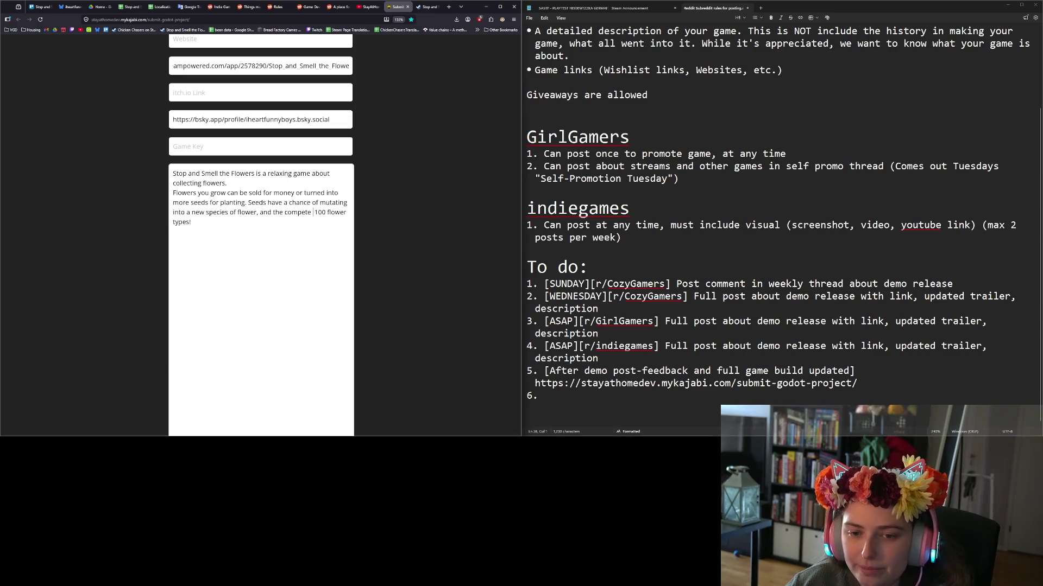
key(BackSpace)
key(BackSpace)
key(BackSpace)
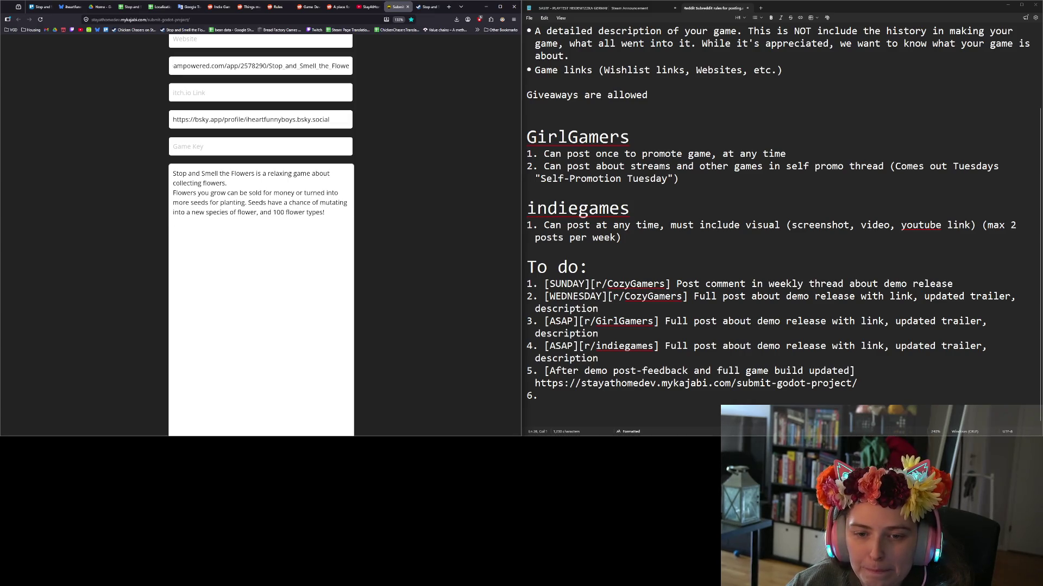
key(BackSpace)
key(BackSpace)
key(BackSpace)
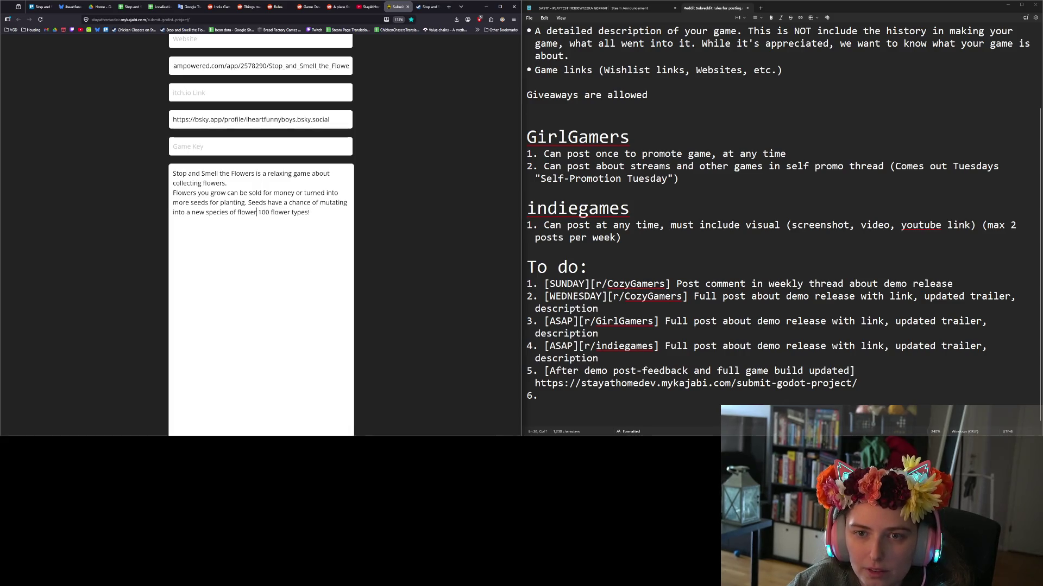
text(. There are over)
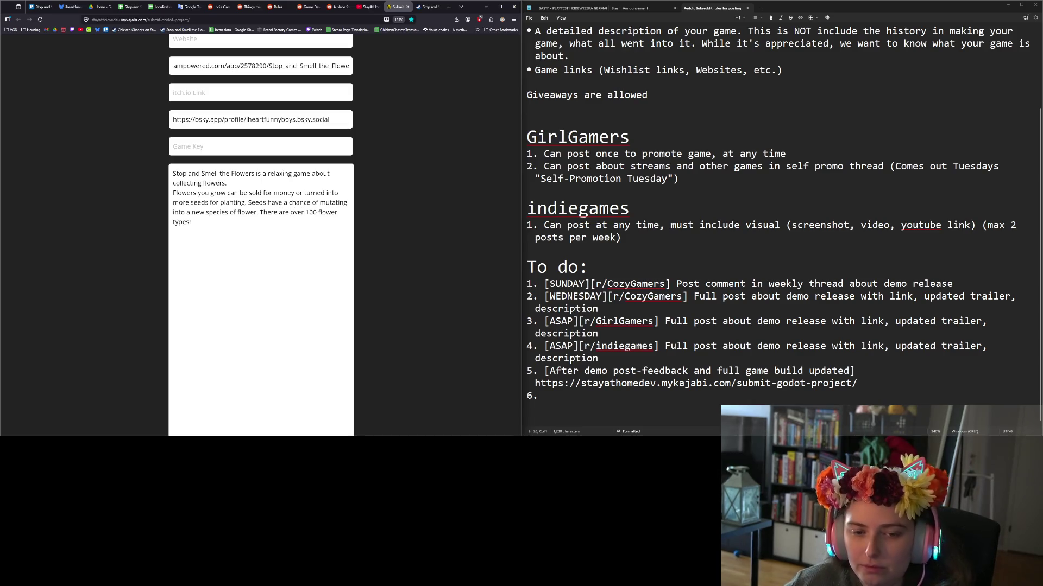
text( 100 flower types to collec)
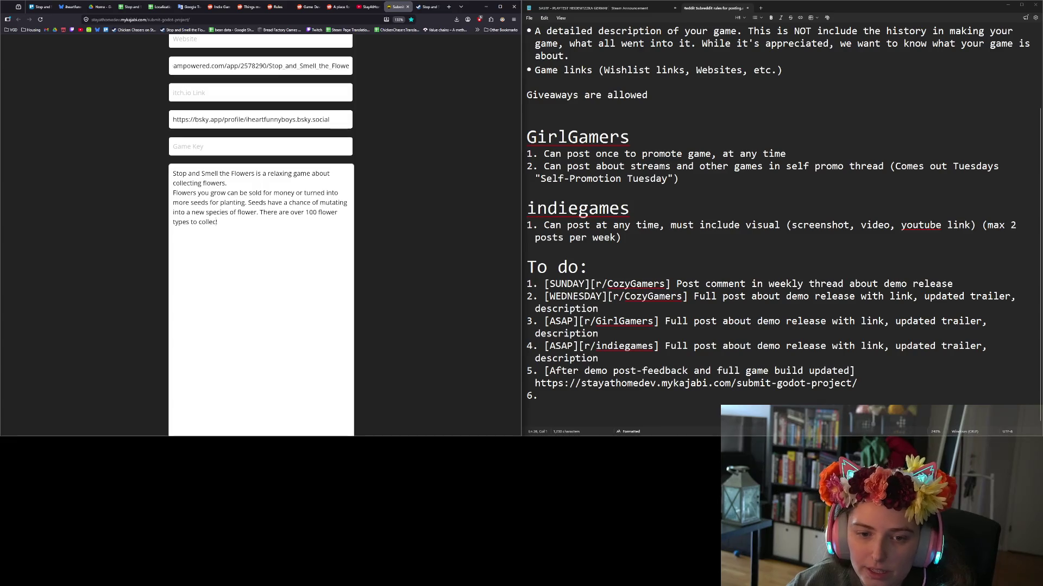
text(t)
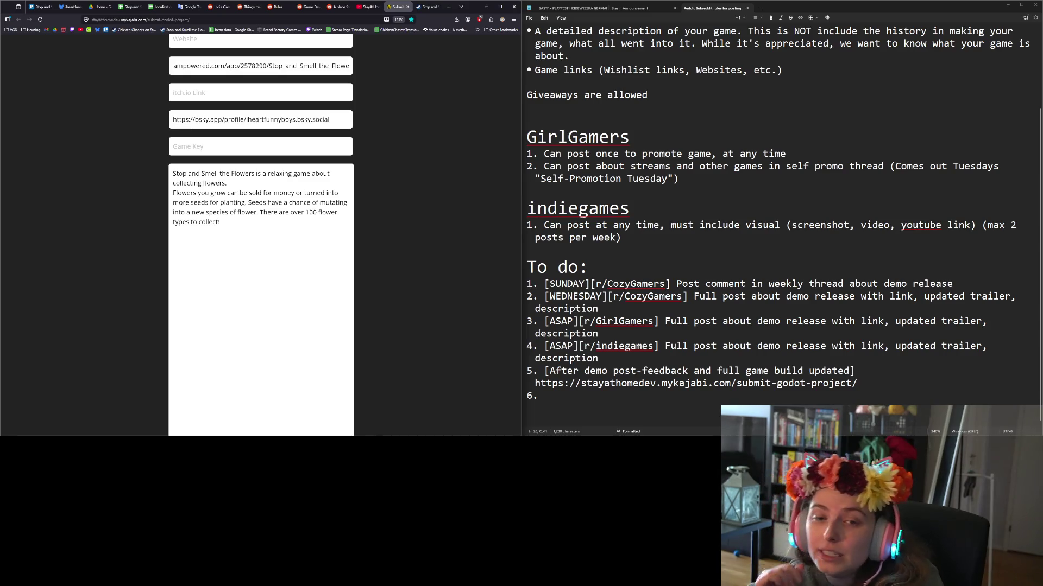
Add '!' to the description, resize its box, and close the submission form tab.
scroll(384, 310, down, 3)
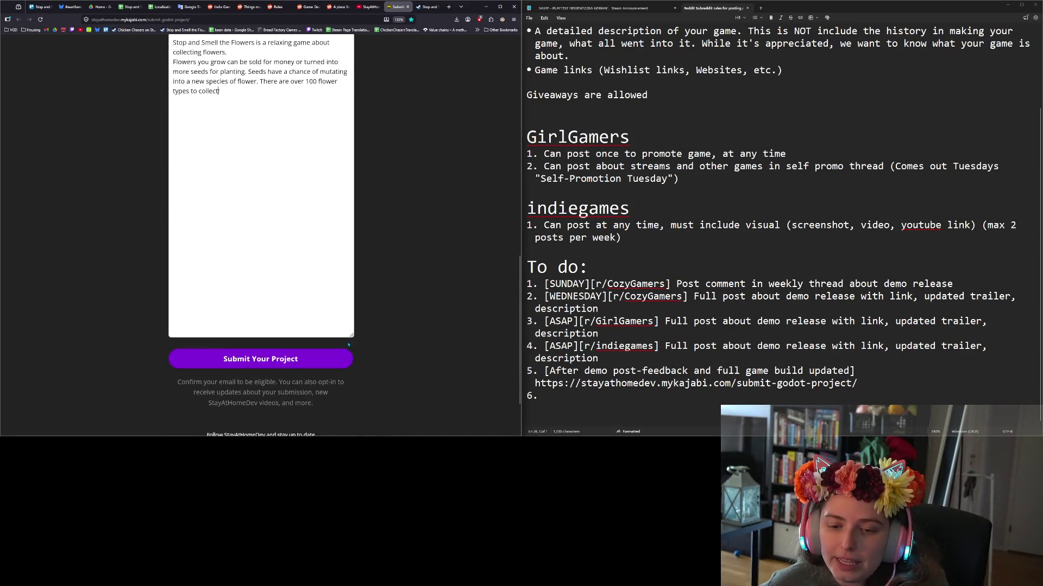
text(!)
drag(350, 335, 341, 189)
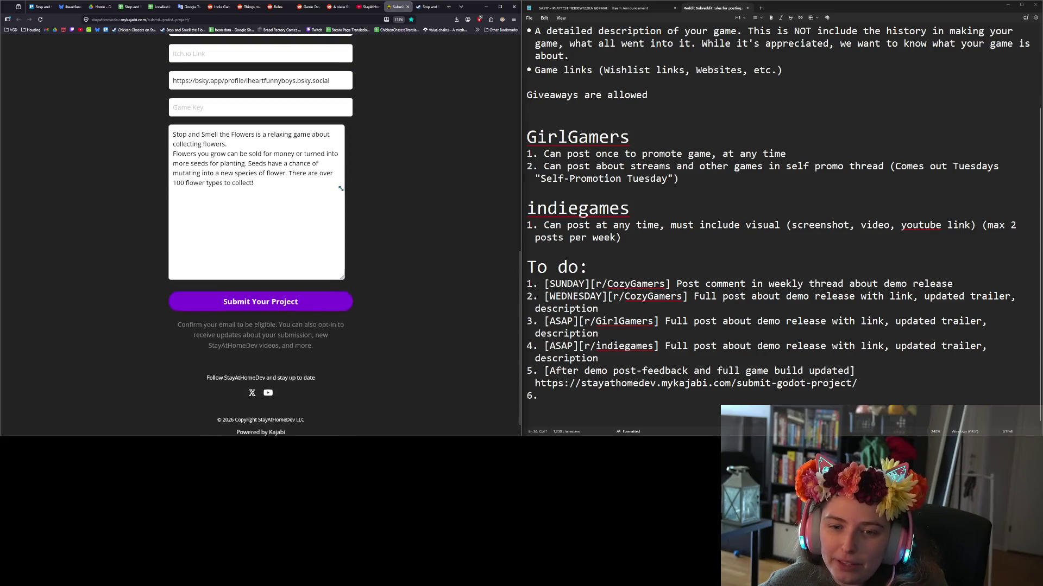
scroll(356, 407, up, 3)
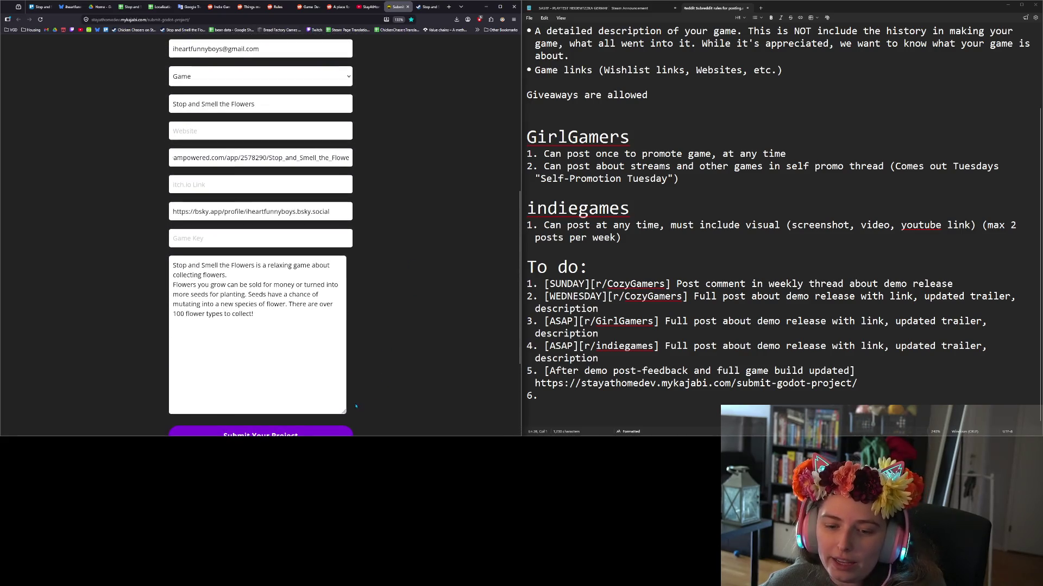
drag(342, 411, 346, 357)
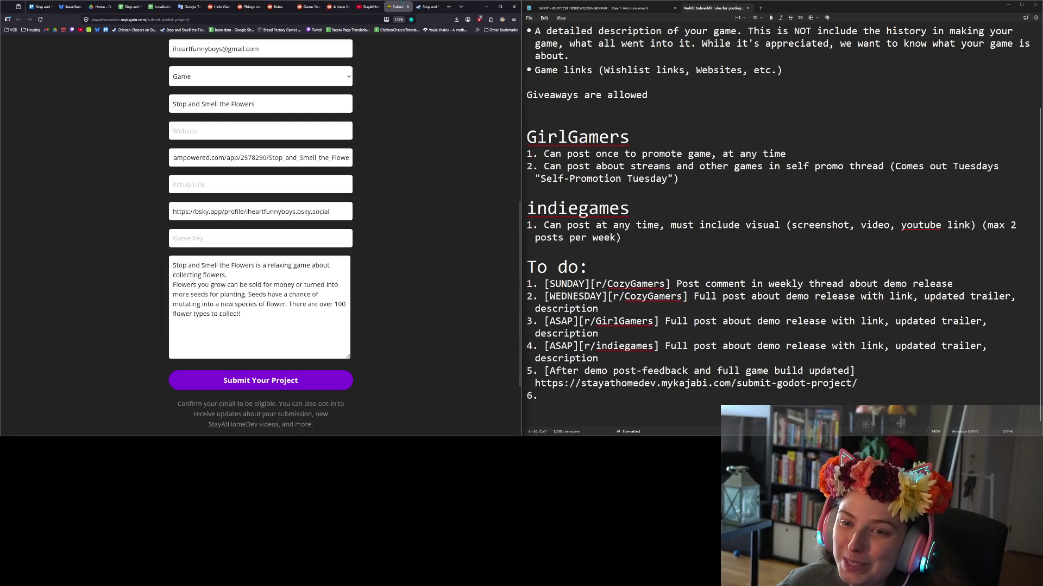
drag(395, 7, 424, 6)
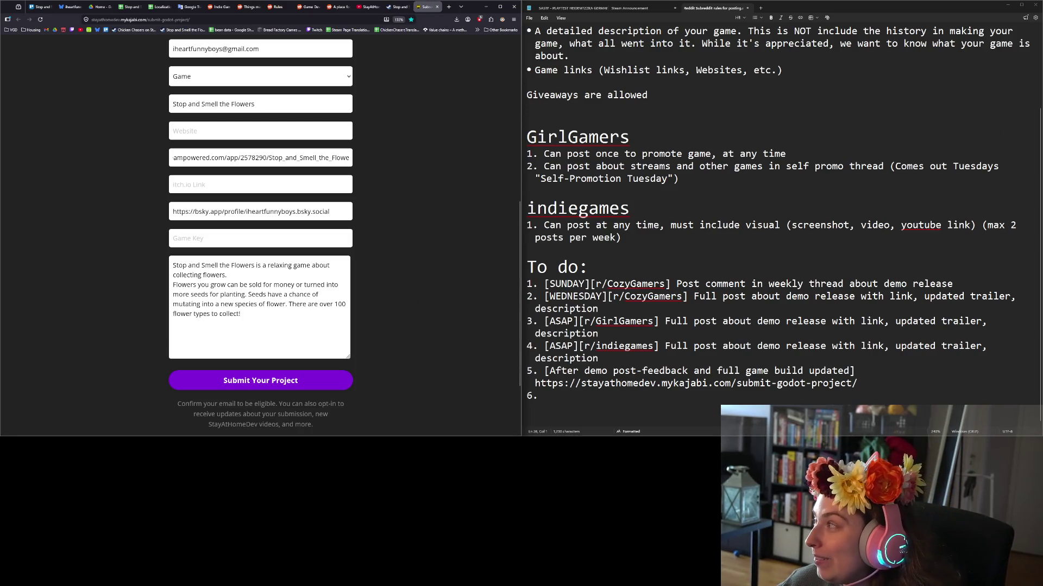
key(ctrl+w)
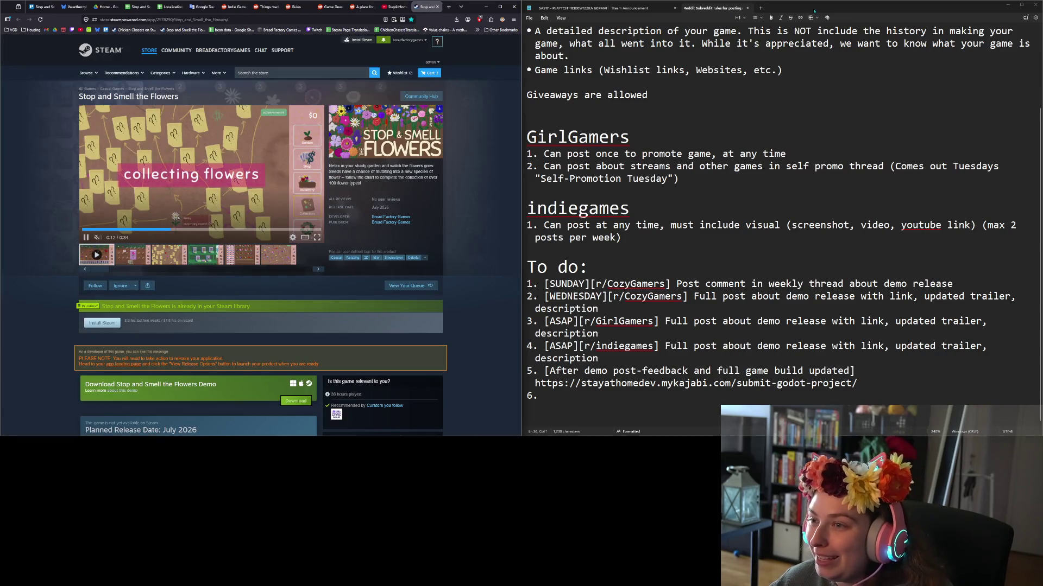
Close the Steam Announcement note in Notepad, answering its save prompt, and switch away from Notepad.
click(734, 91)
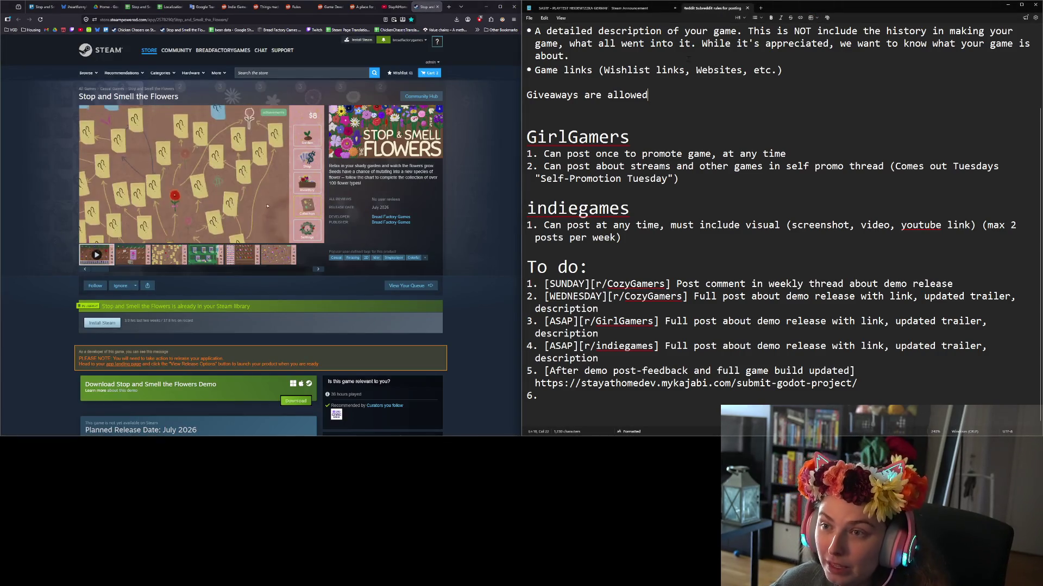
click(633, 9)
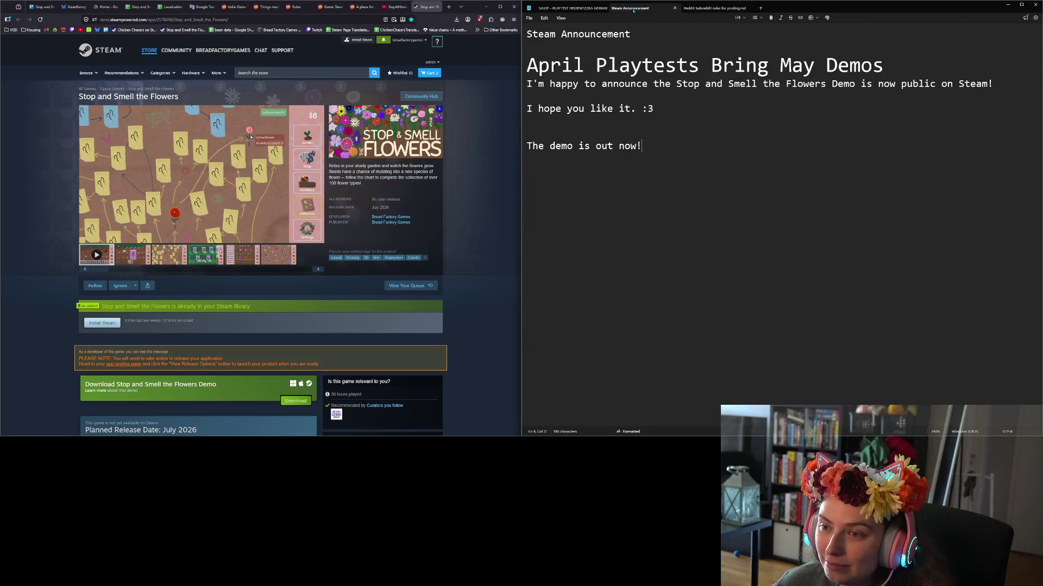
click(676, 8)
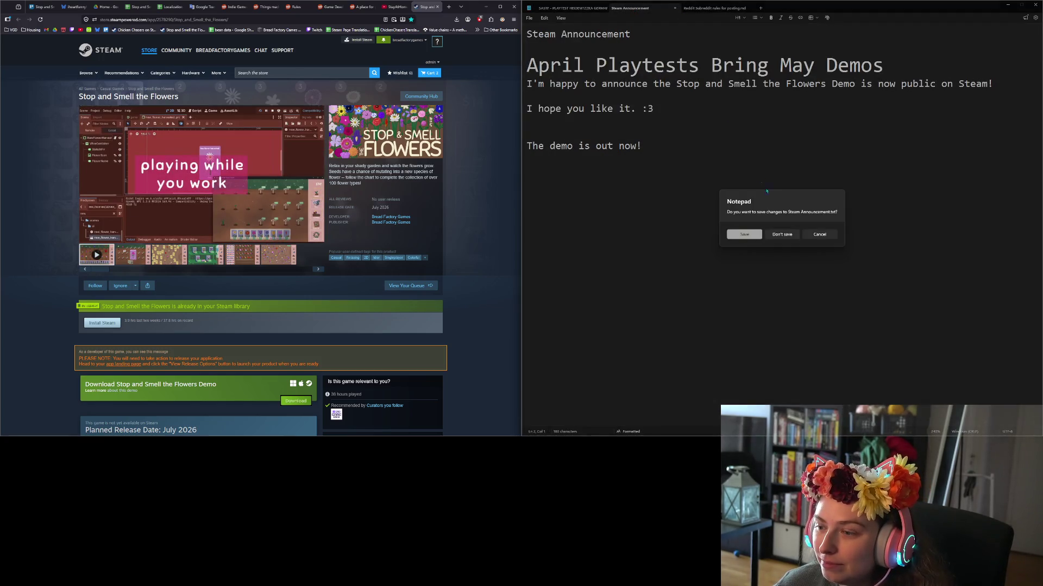
click(745, 234)
click(752, 180)
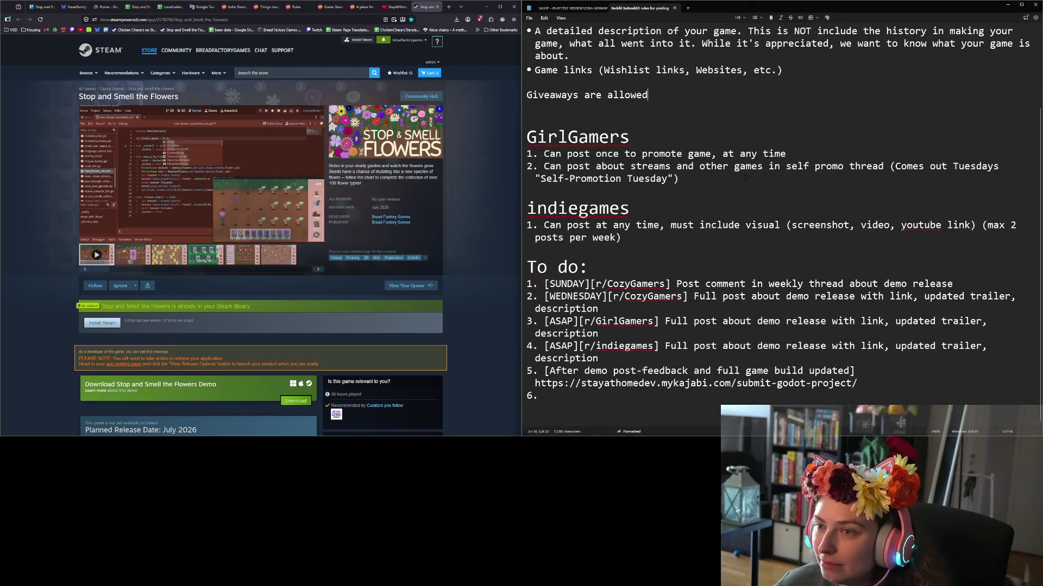
key(alt+Tab)
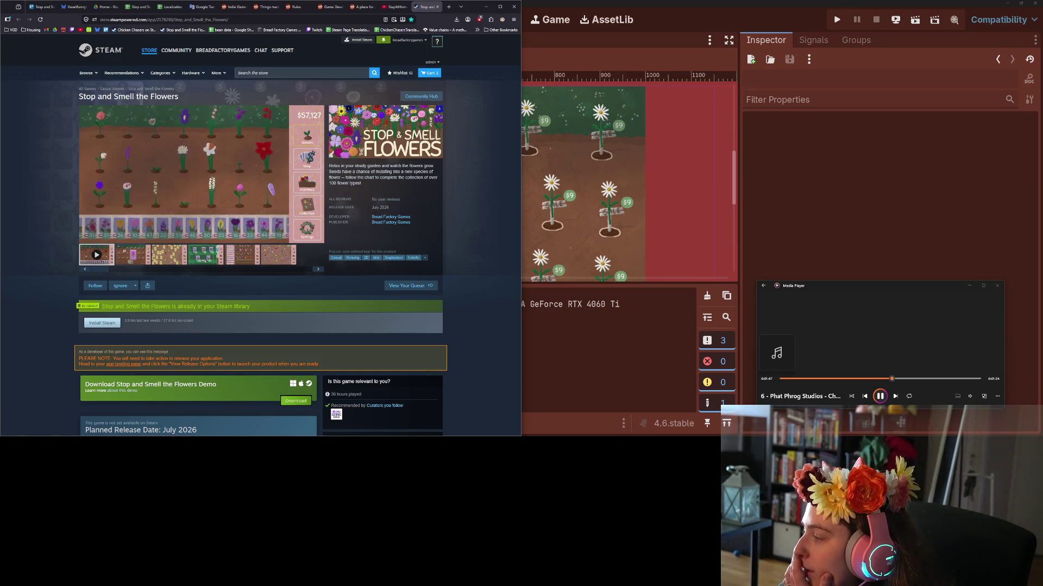
Open and close the Downloads folder, then bring the Godot editor with the garden scene forward.
key(super+e)
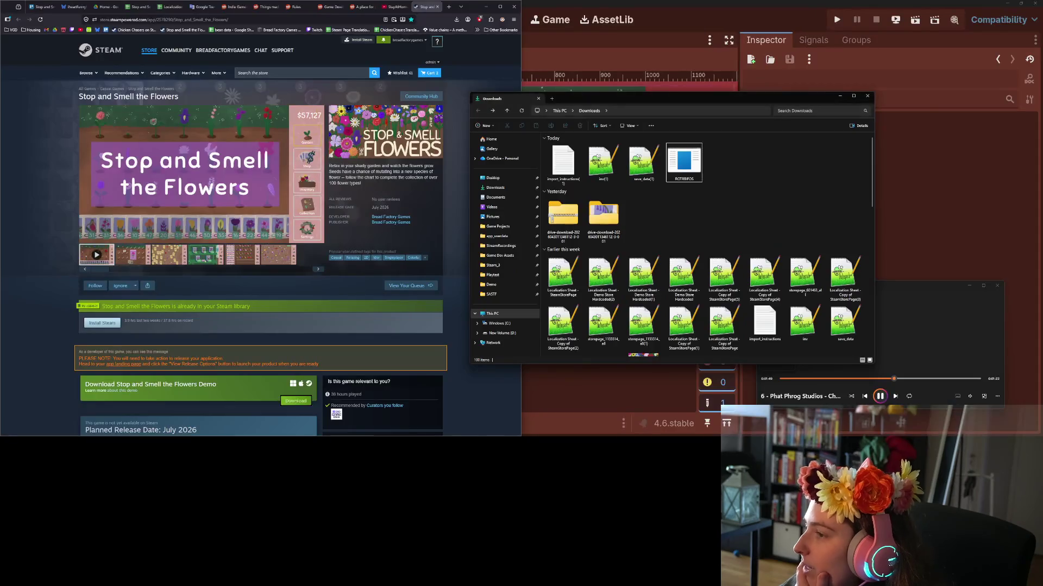
key(alt+F4)
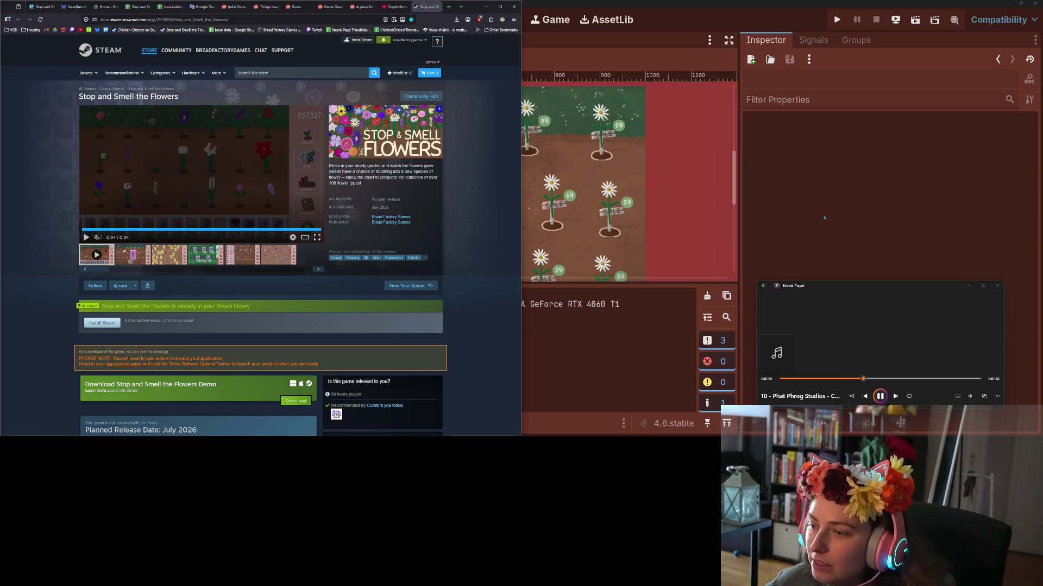
click(610, 390)
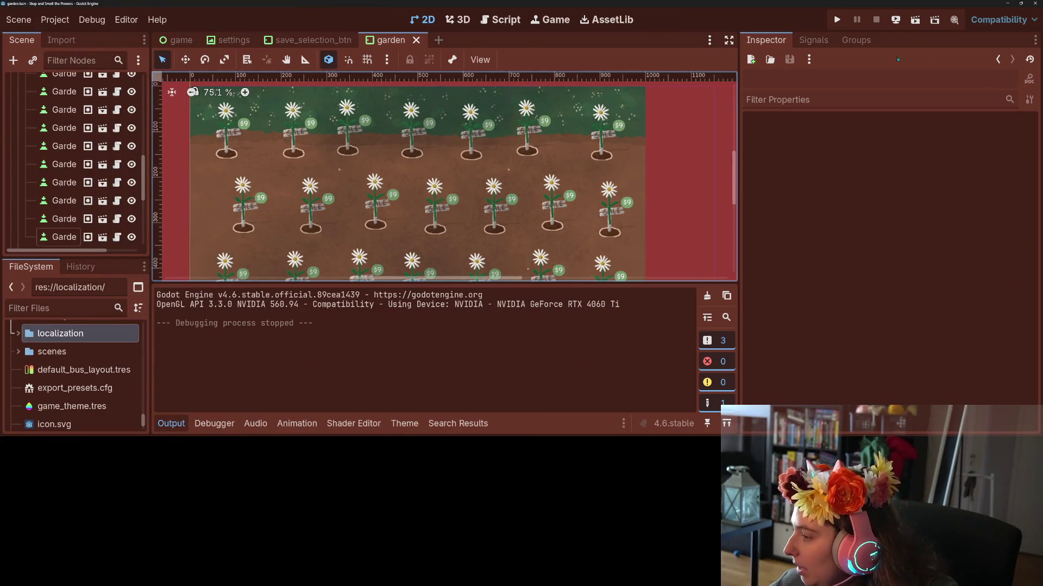
Run the Stop and Smell the Flowers project from Godot's Run Project button.
click(835, 20)
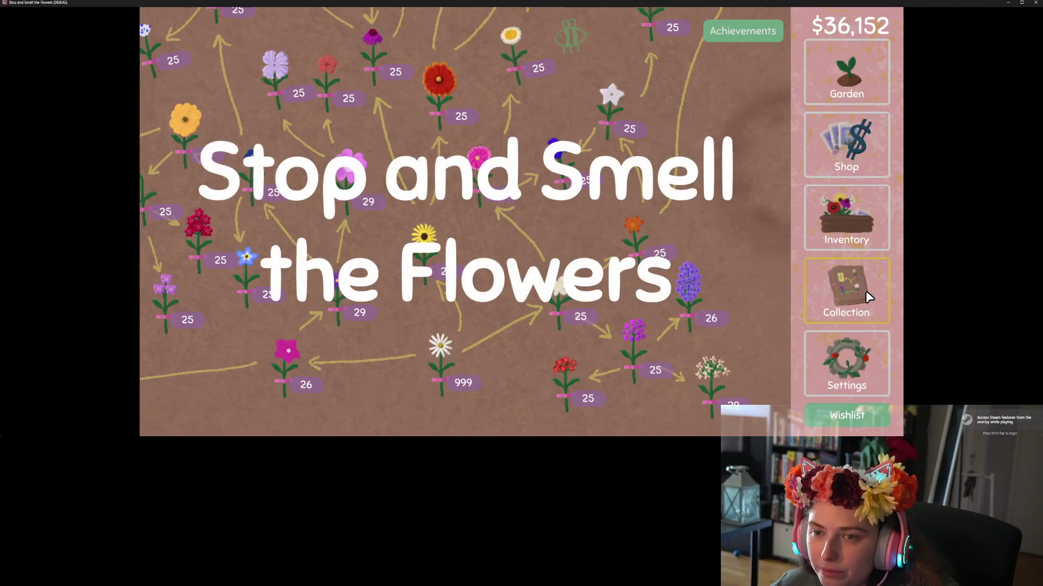
Dismiss the title screen, browse the flower collection map, then plant irises across the garden plots.
click(519, 62)
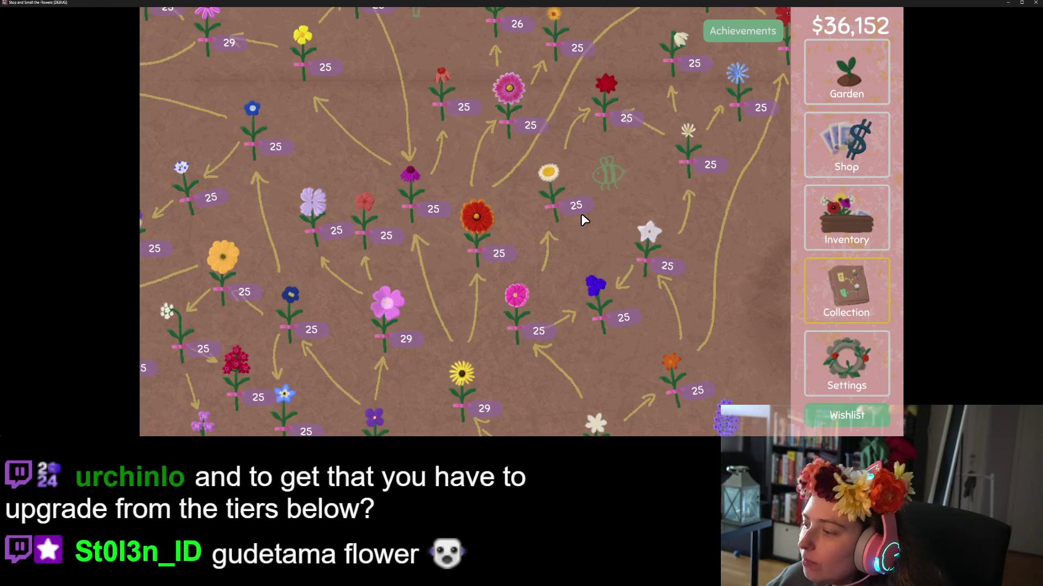
scroll(601, 264, down, 3)
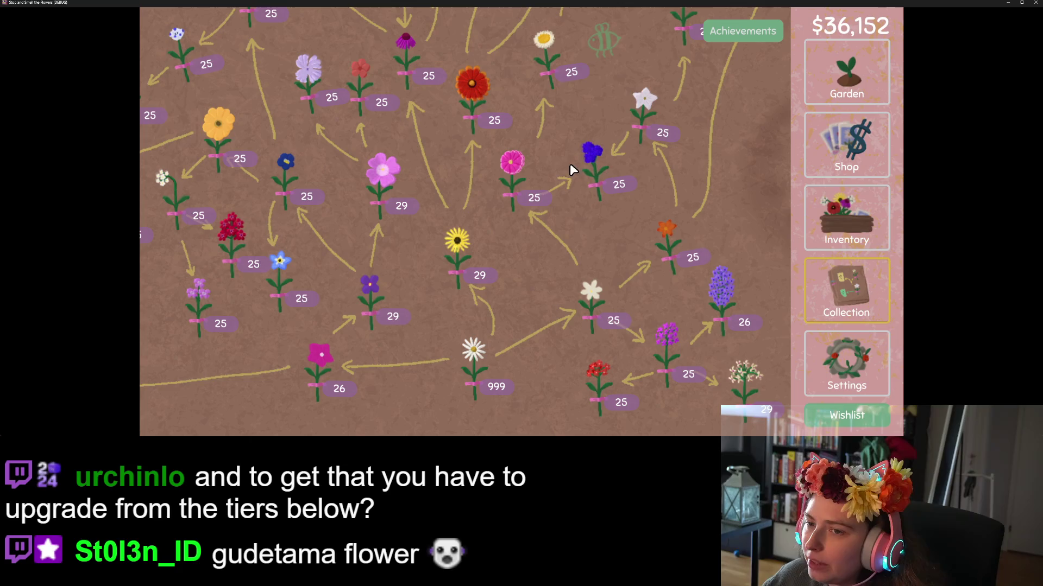
key(a)
key(w)
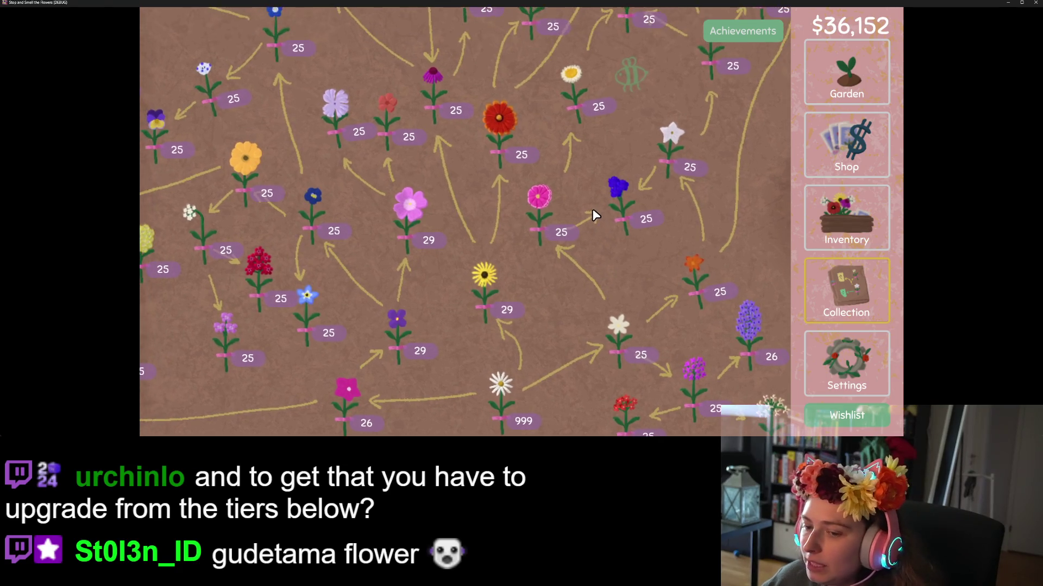
key(s)
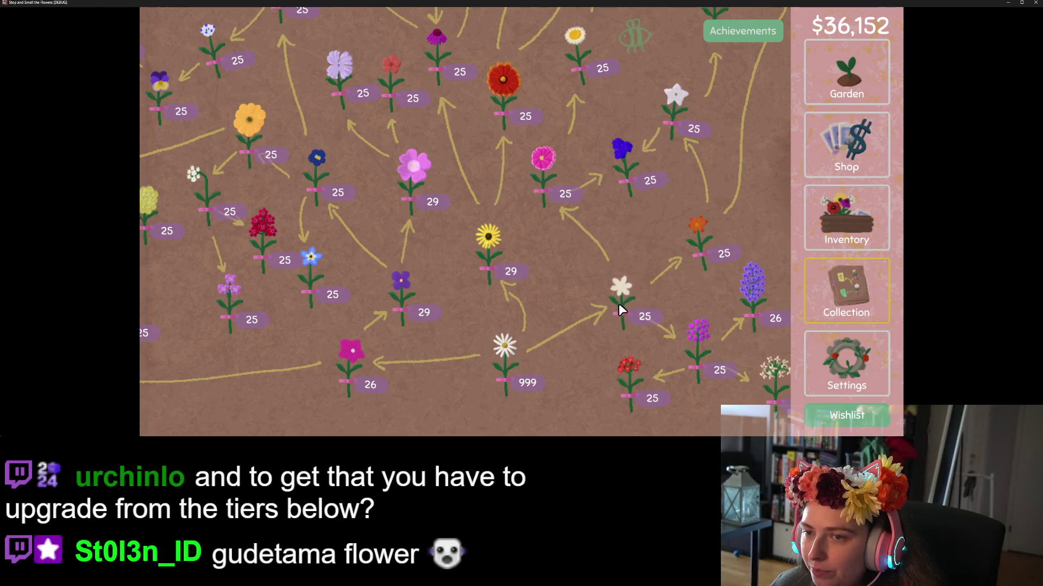
scroll(555, 194, up, 3)
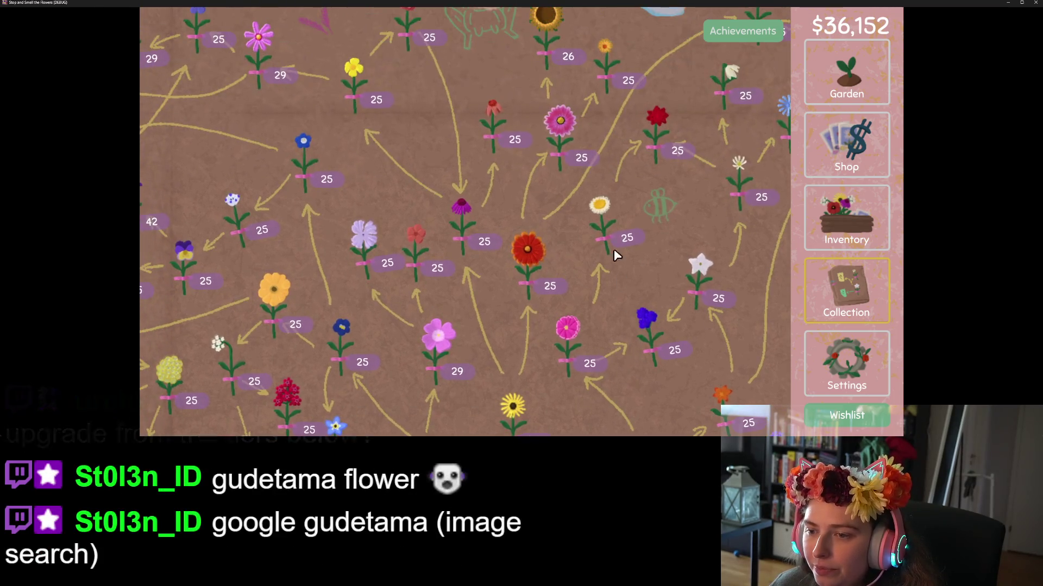
drag(666, 248, 644, 265)
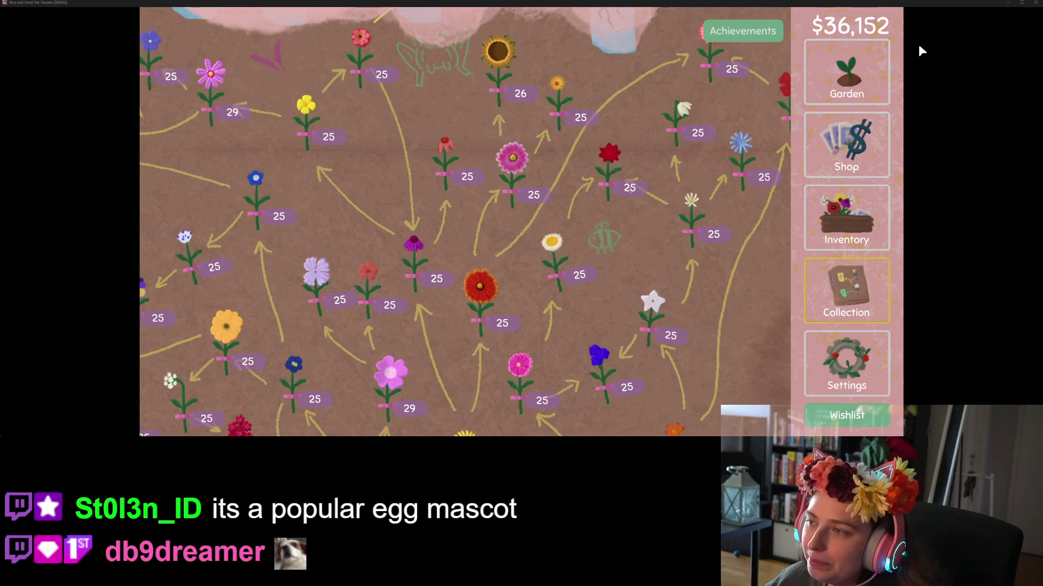
click(855, 76)
mouse_move(488, 380)
mouse_down()
mouse_move(249, 104)
mouse_move(532, 131)
mouse_move(749, 182)
mouse_move(750, 60)
mouse_move(287, 154)
mouse_move(279, 243)
mouse_move(741, 272)
mouse_move(462, 354)
mouse_move(467, 374)
mouse_up()
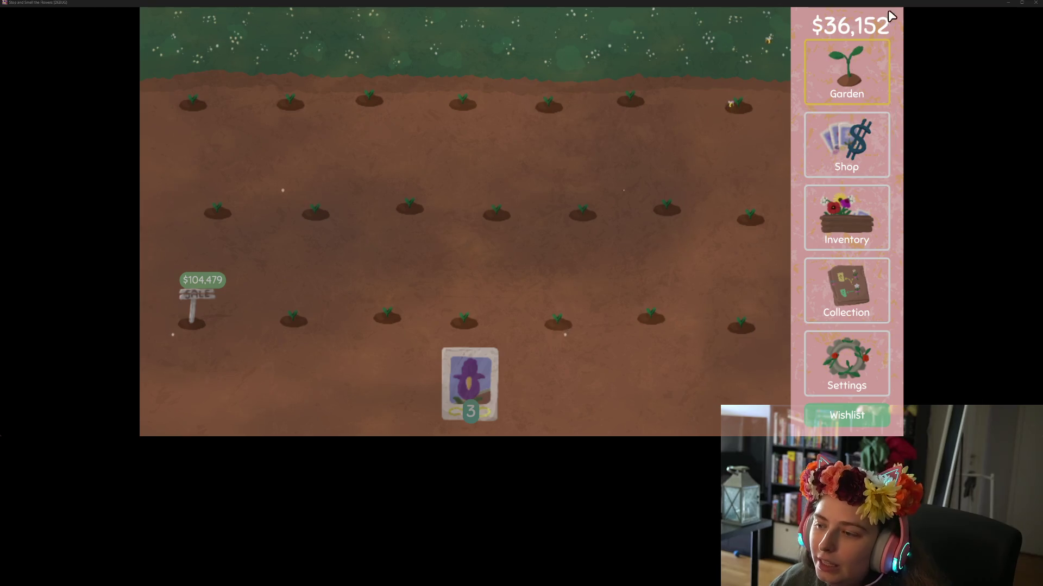
Close the running game window and minimise the Godot editor to reveal the Steam page and notes.
click(1036, 3)
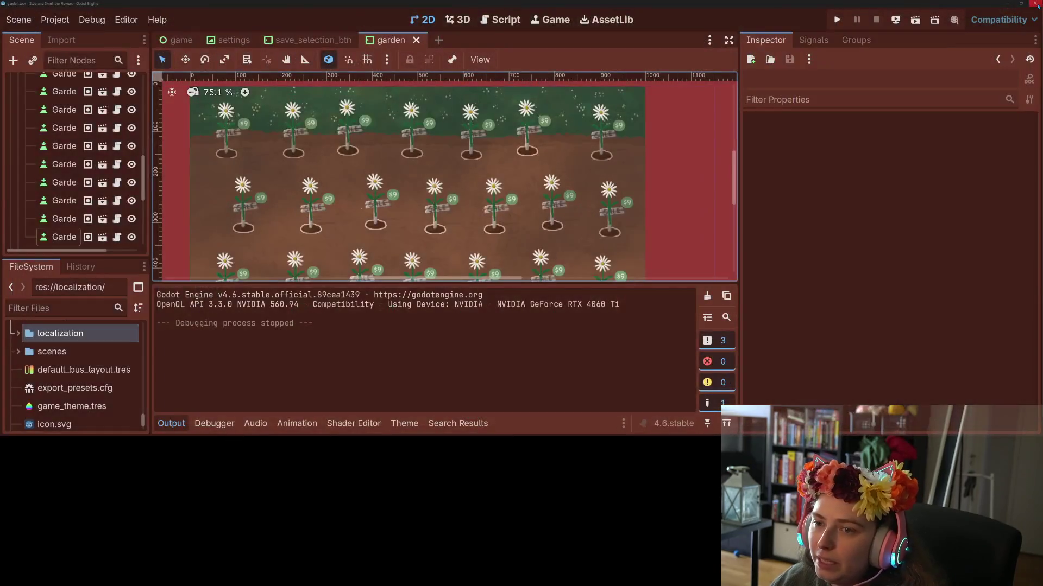
click(1007, 3)
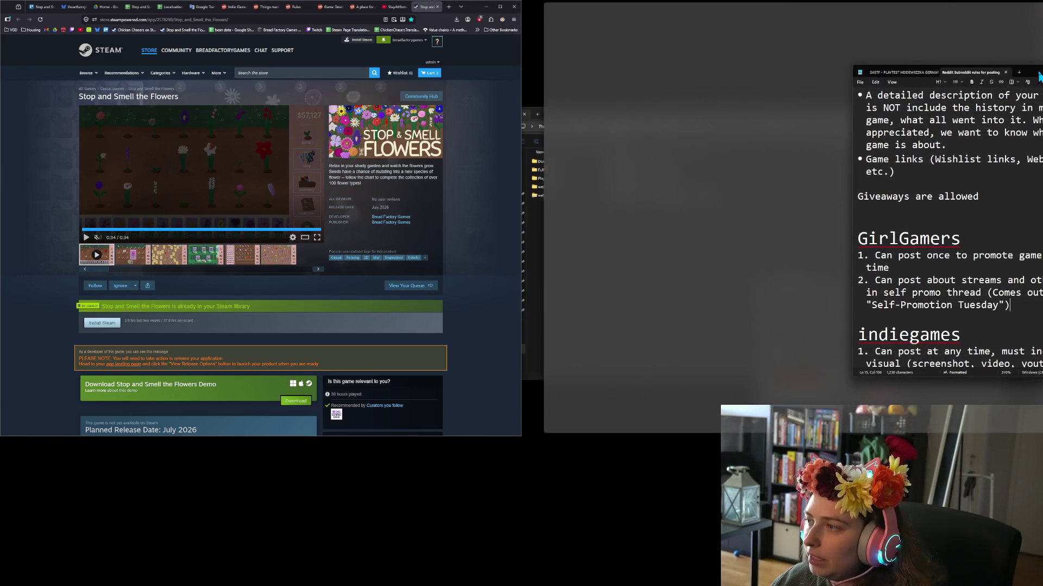
Rewrite Notepad to-do item 5 as 'TBD if I need to resubmit when full game is closer to done'.
key(super+Up)
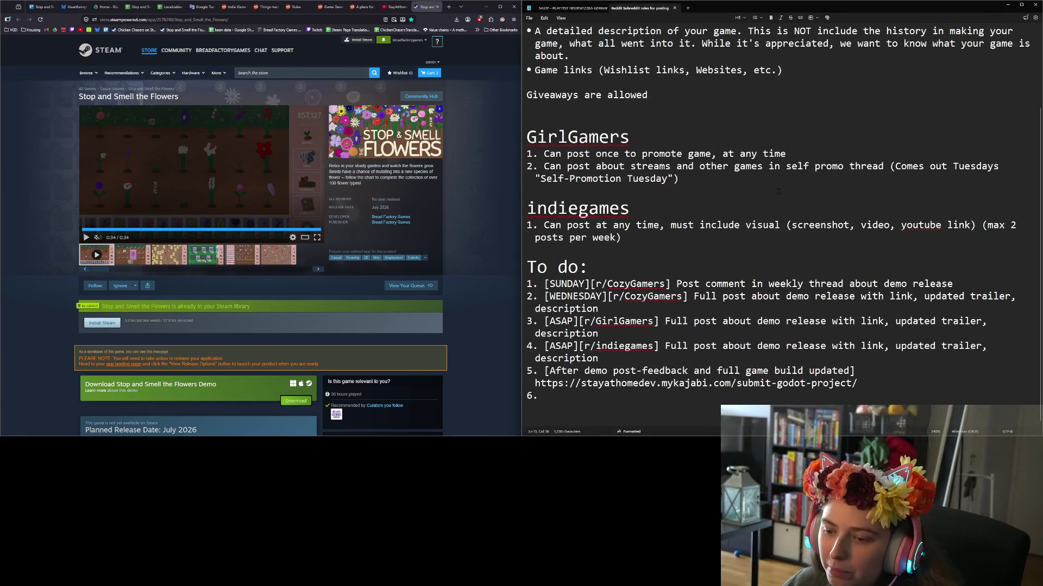
click(883, 382)
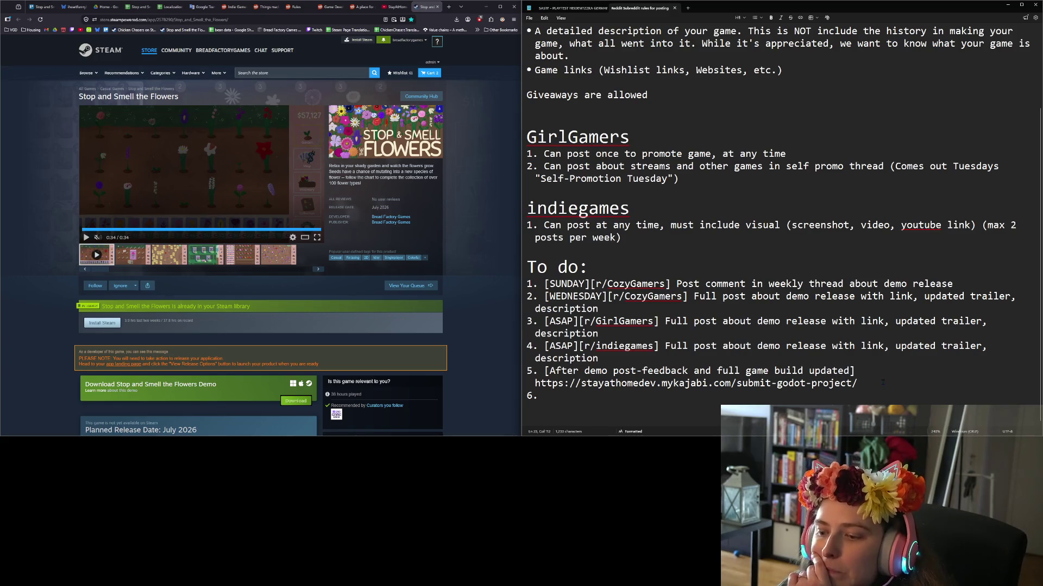
click(642, 370)
drag(549, 370, 849, 370)
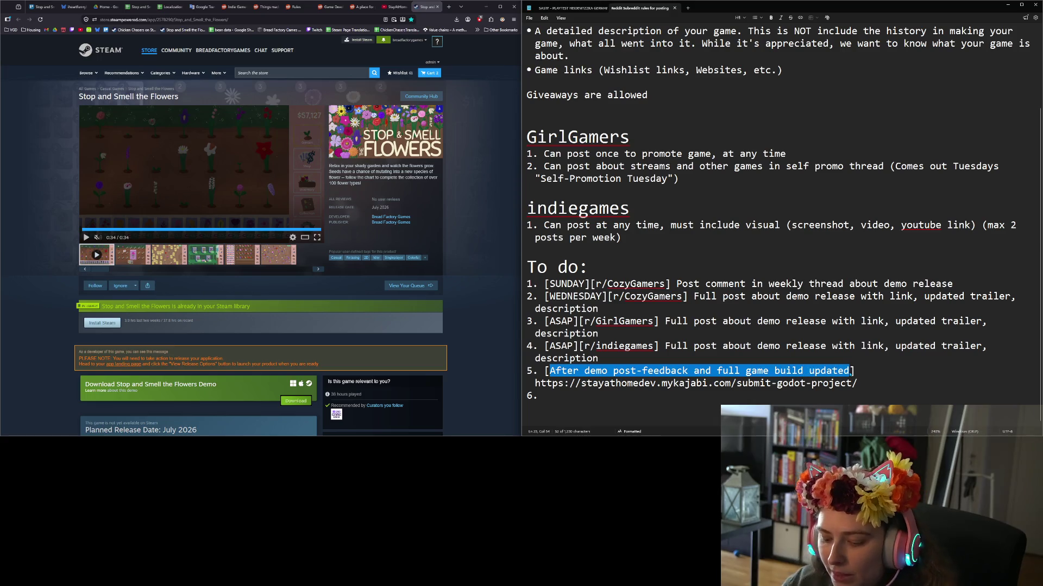
text(TBD if I n)
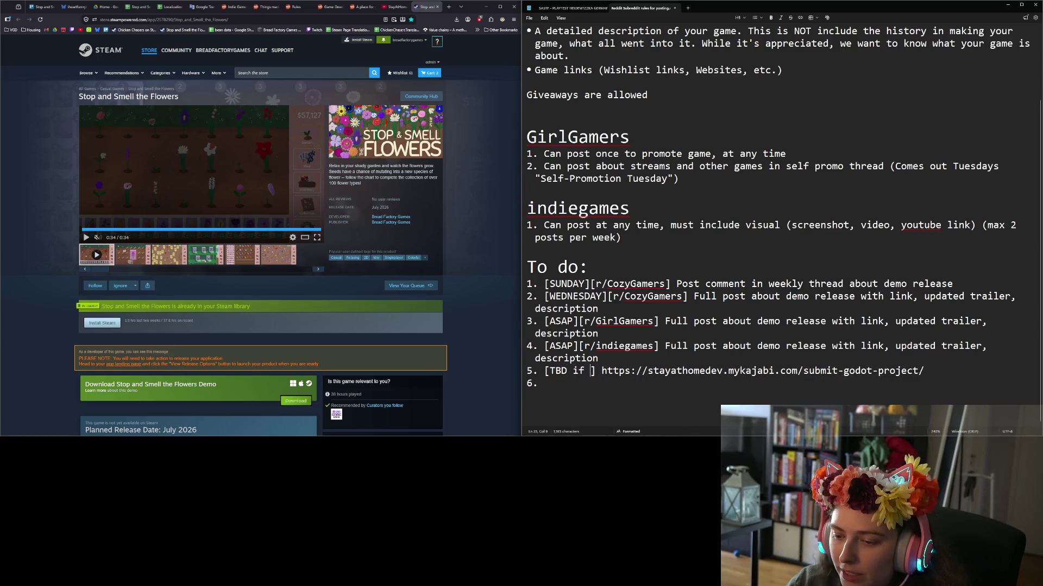
text(eed to re)
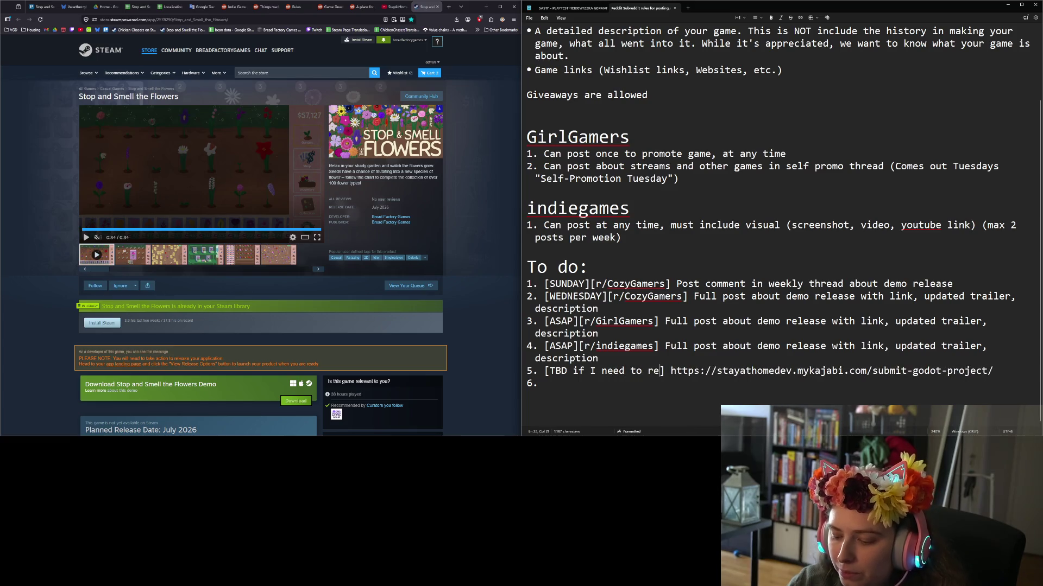
text(submit when fu)
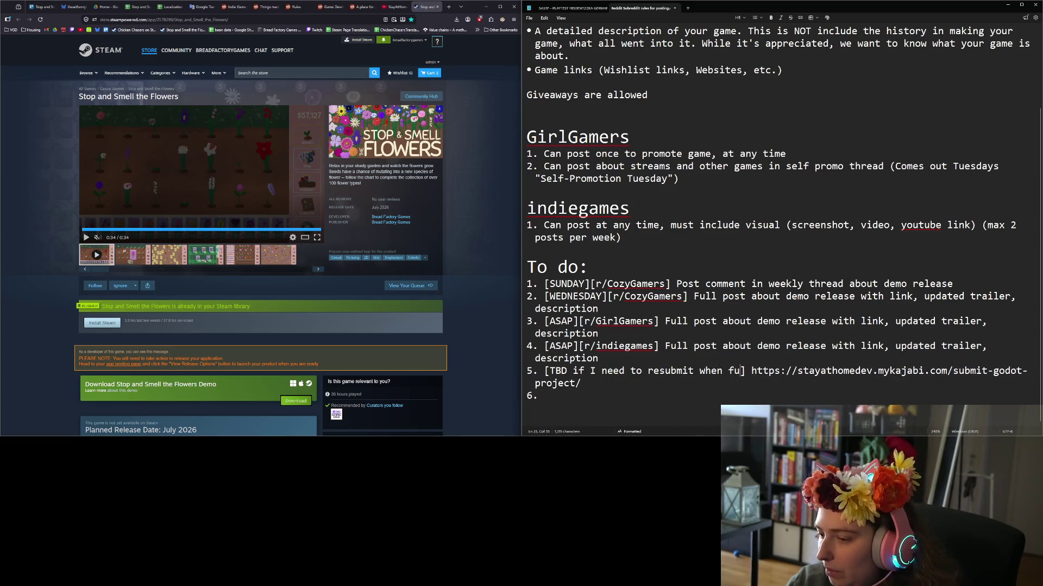
text(ll game is closer)
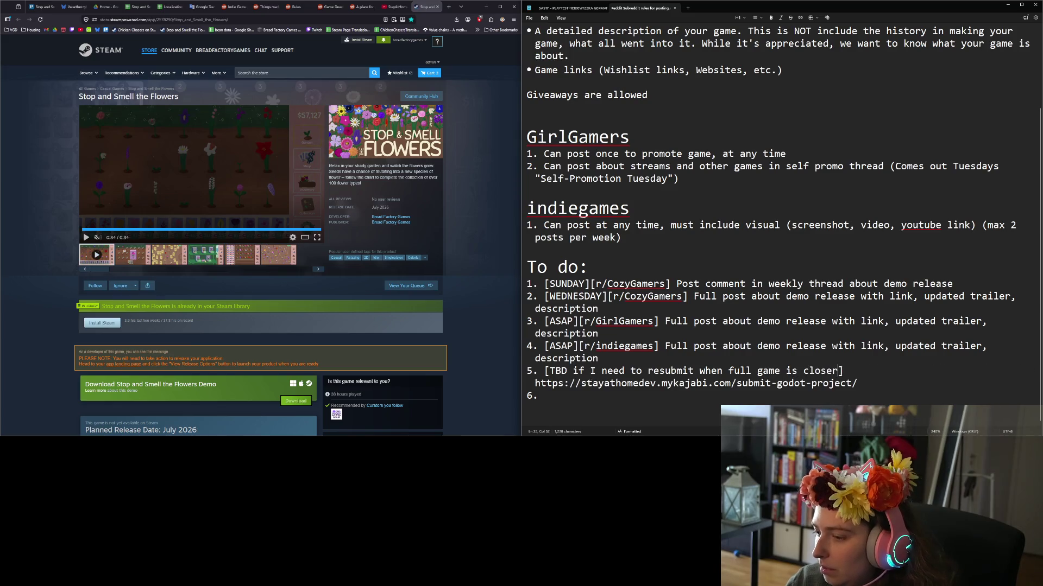
text( to done)
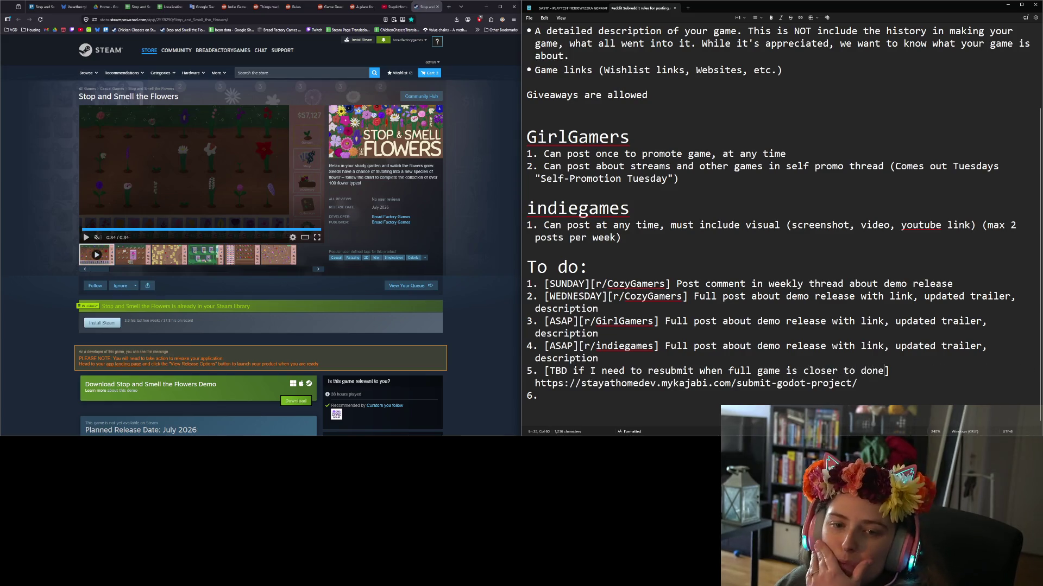
click(456, 318)
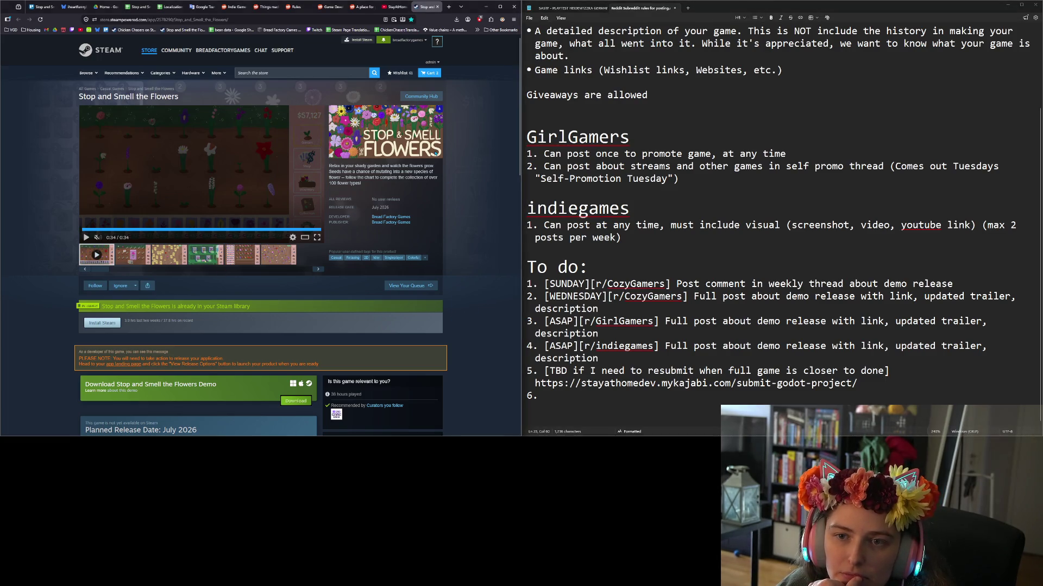
Close the YouTube, r/GirlGamers and two rules tabs, then switch to the r/madewithGodot tab.
click(401, 7)
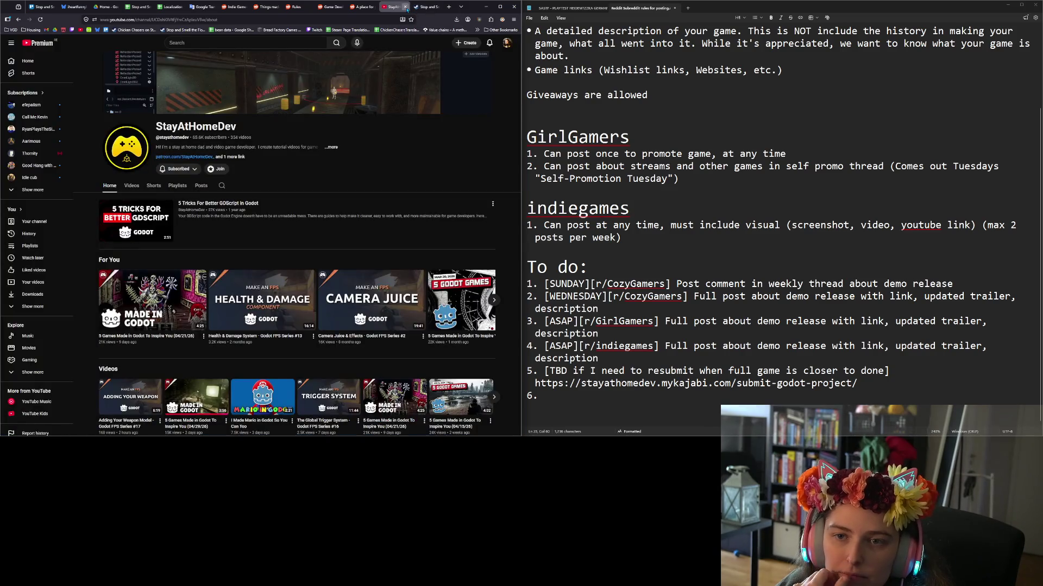
click(405, 7)
click(368, 7)
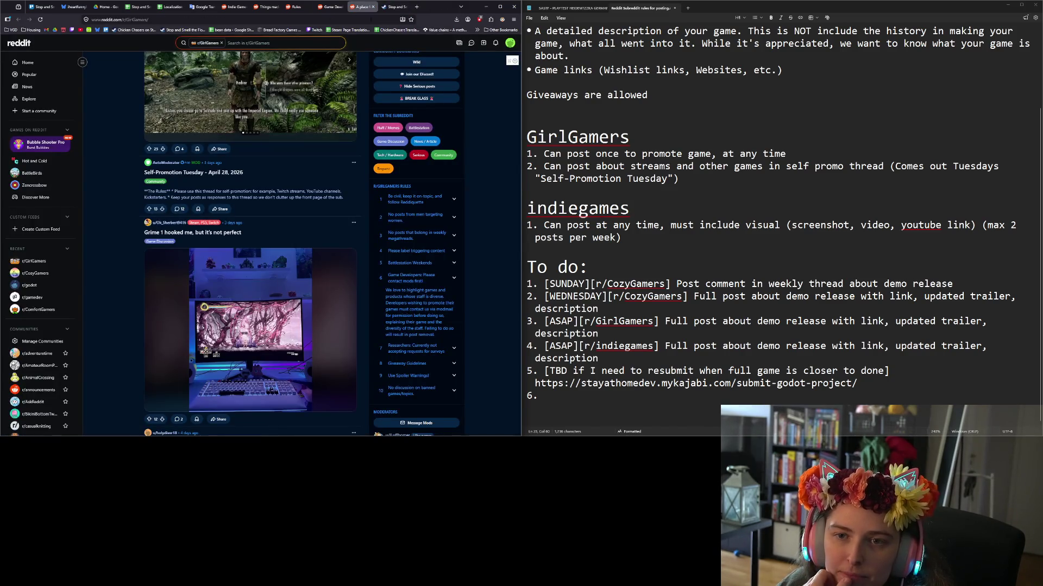
click(373, 7)
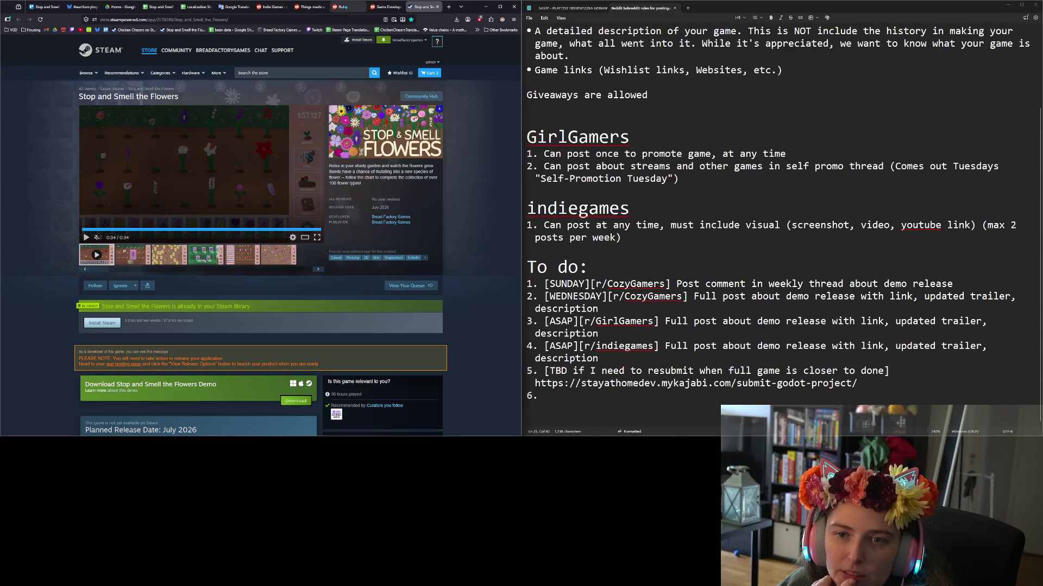
click(379, 8)
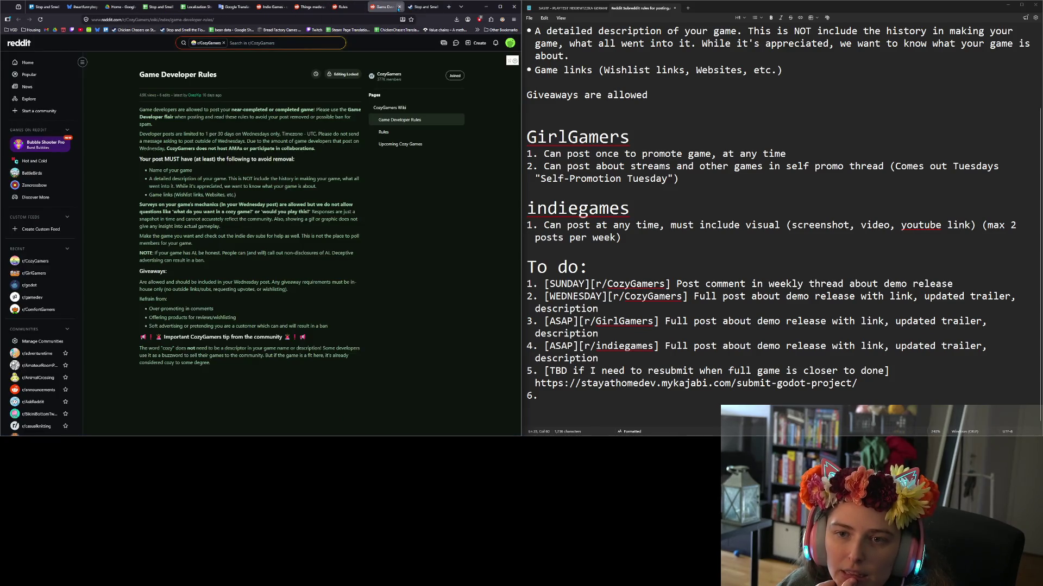
click(399, 7)
click(350, 7)
click(361, 7)
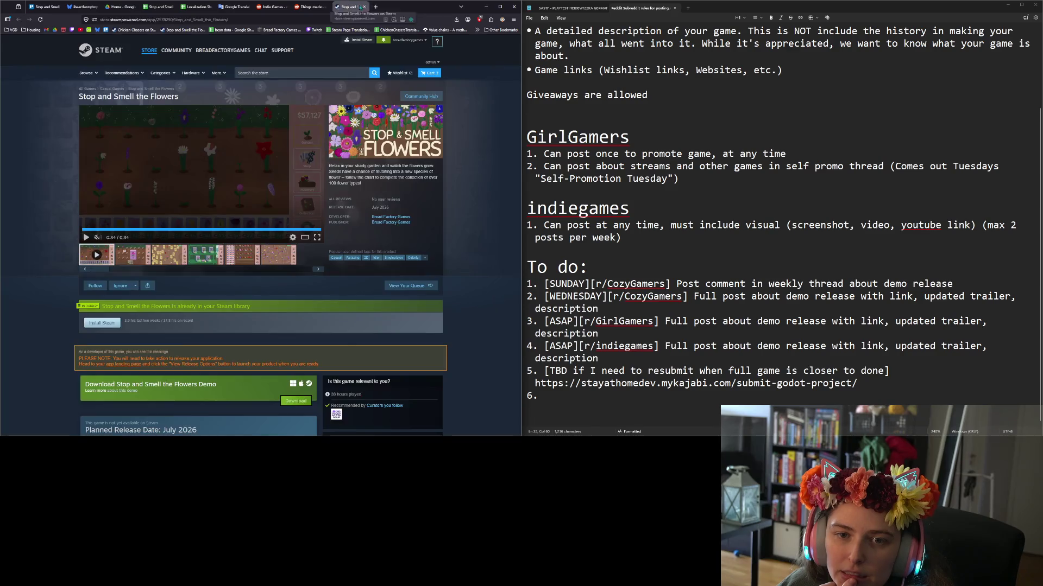
click(304, 7)
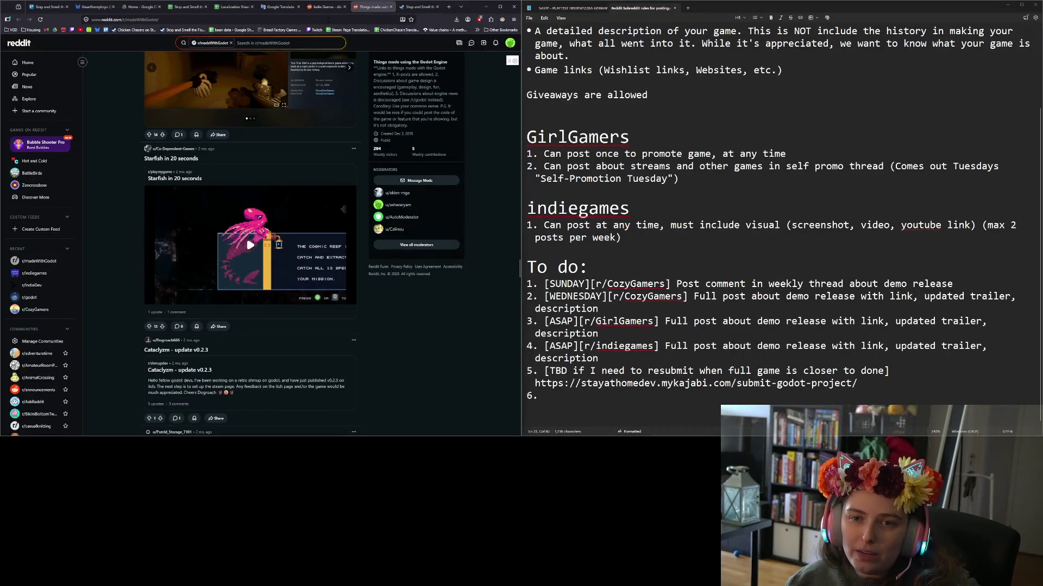
Switch to r/indiegames, look at r/DestroyMyGame in a new tab, then close it.
click(330, 9)
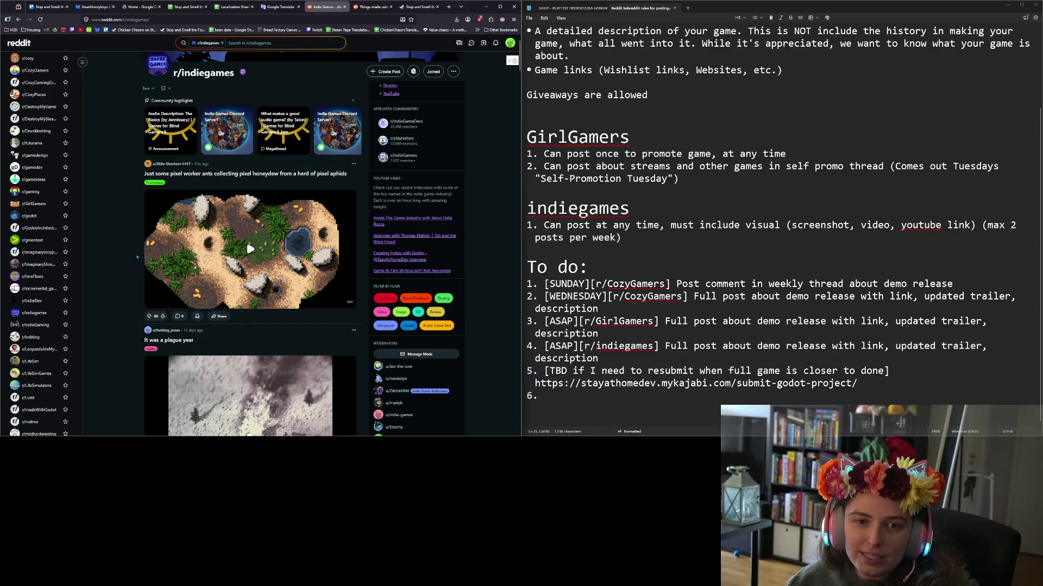
scroll(137, 257, up, 1)
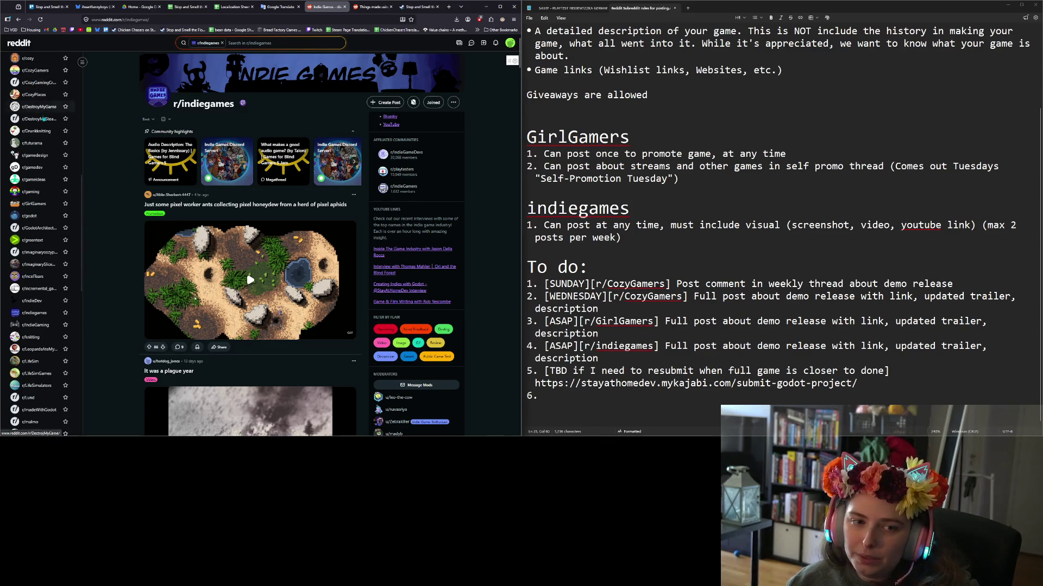
middle_click(42, 109)
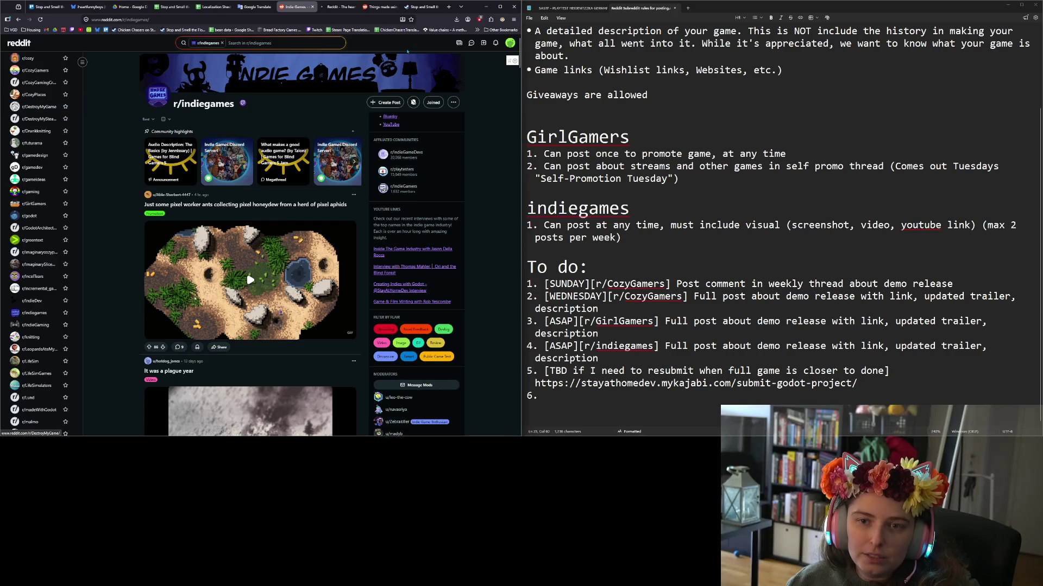
click(338, 7)
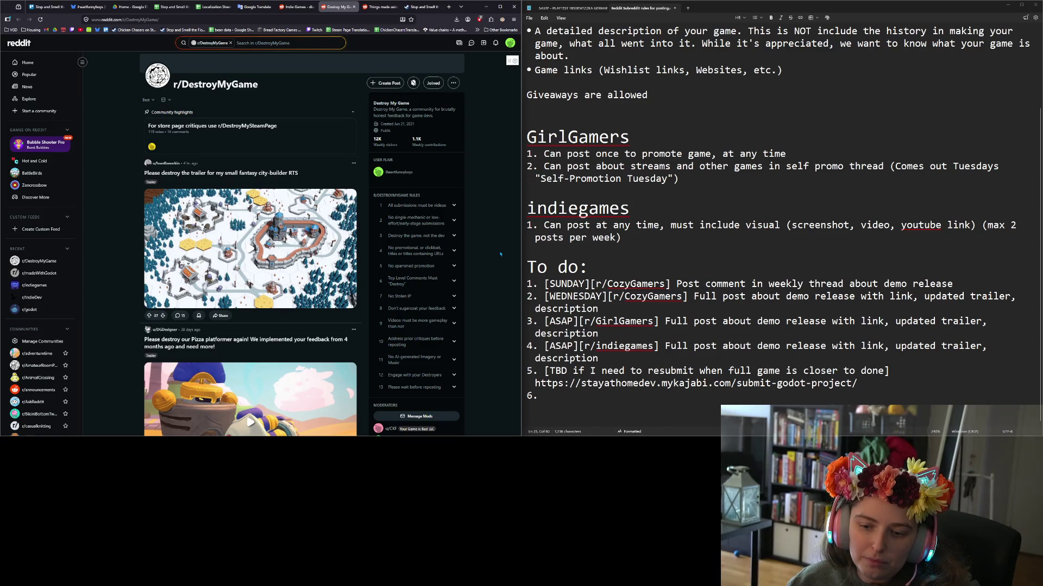
click(354, 6)
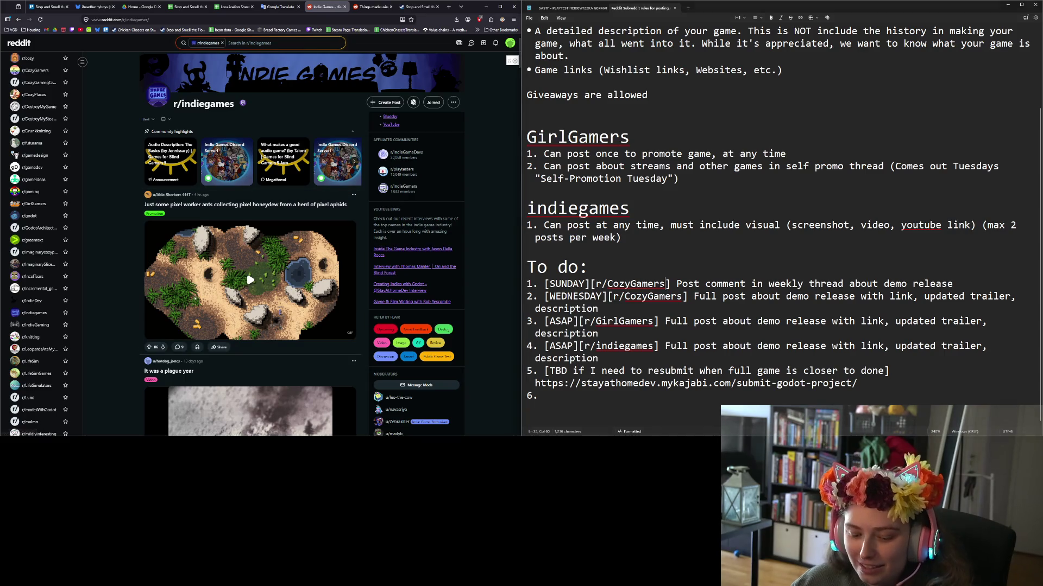
Return to the posting notes, then open r/incremental_games from the sidebar in a background tab.
click(666, 284)
click(621, 250)
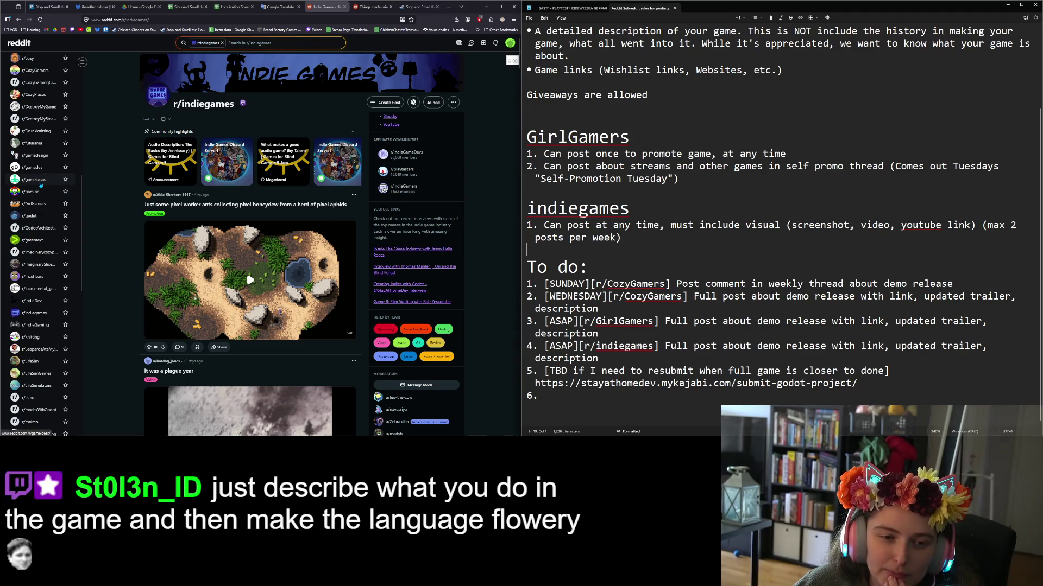
scroll(41, 185, down, 2)
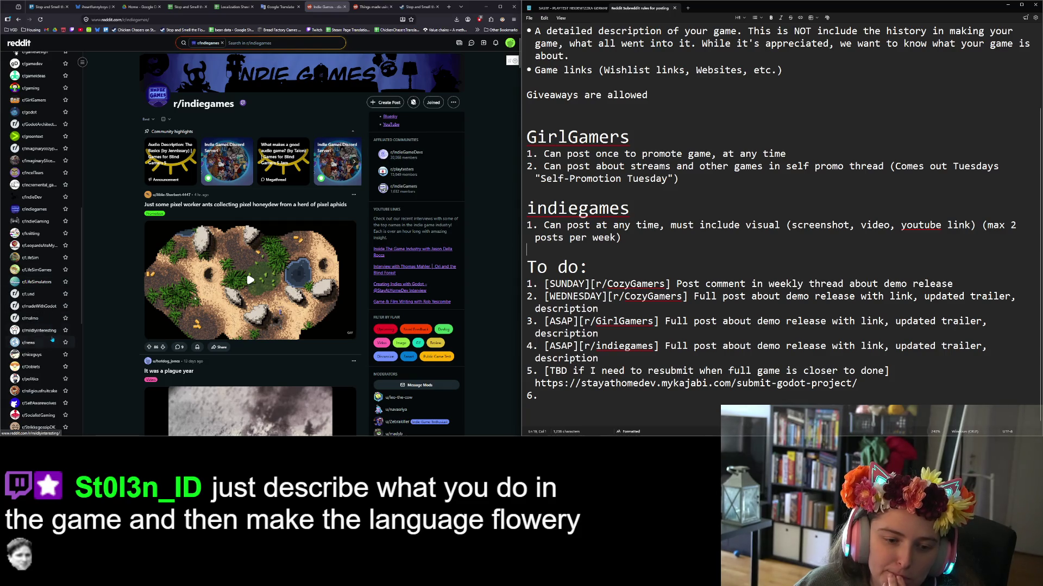
scroll(52, 340, down, 1)
scroll(52, 339, up, 1)
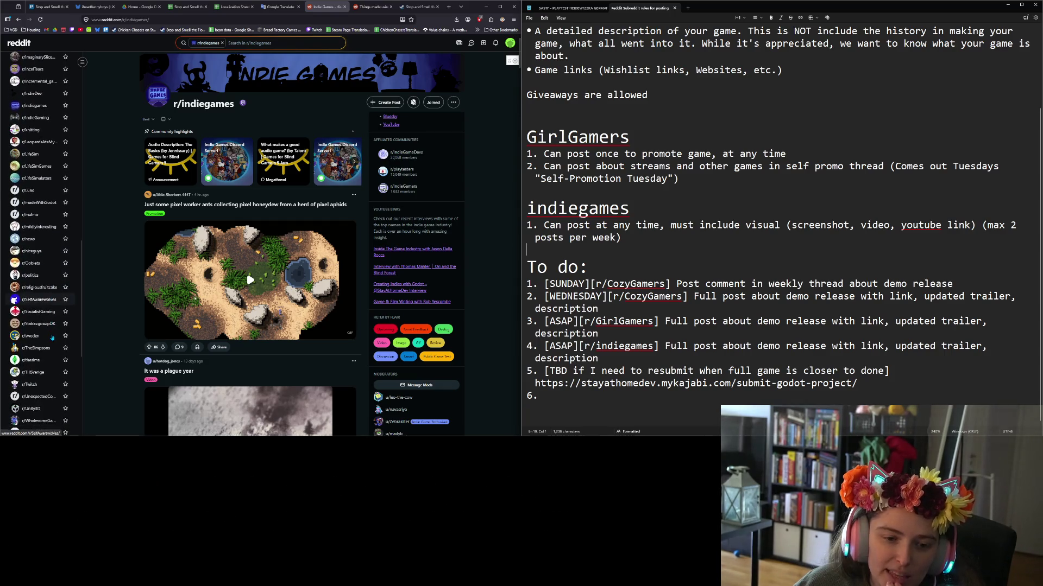
scroll(53, 338, up, 2)
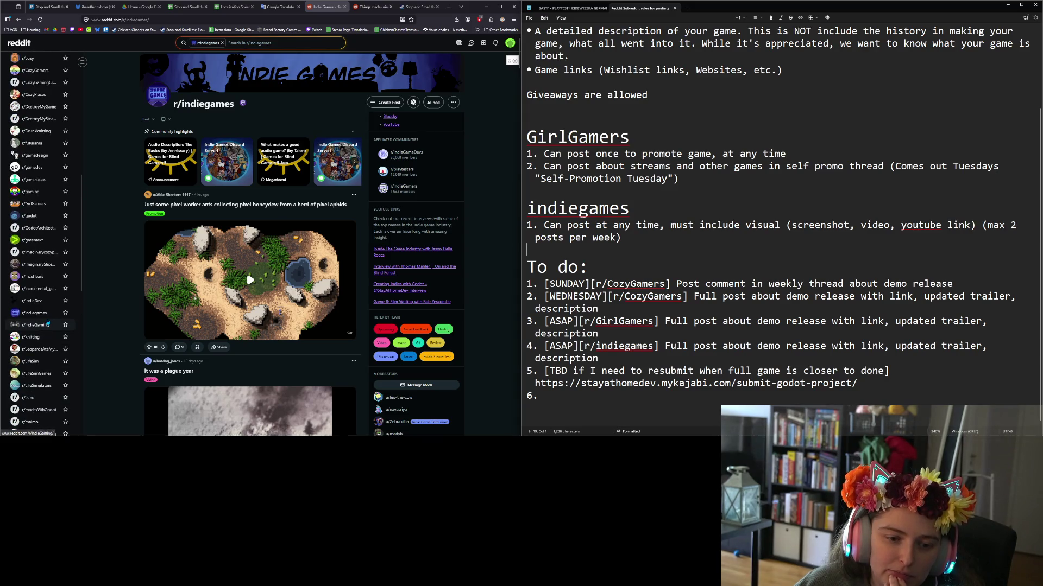
middle_click(40, 290)
Open another gaming subreddit from further down the sidebar in a background tab.
scroll(38, 287, down, 3)
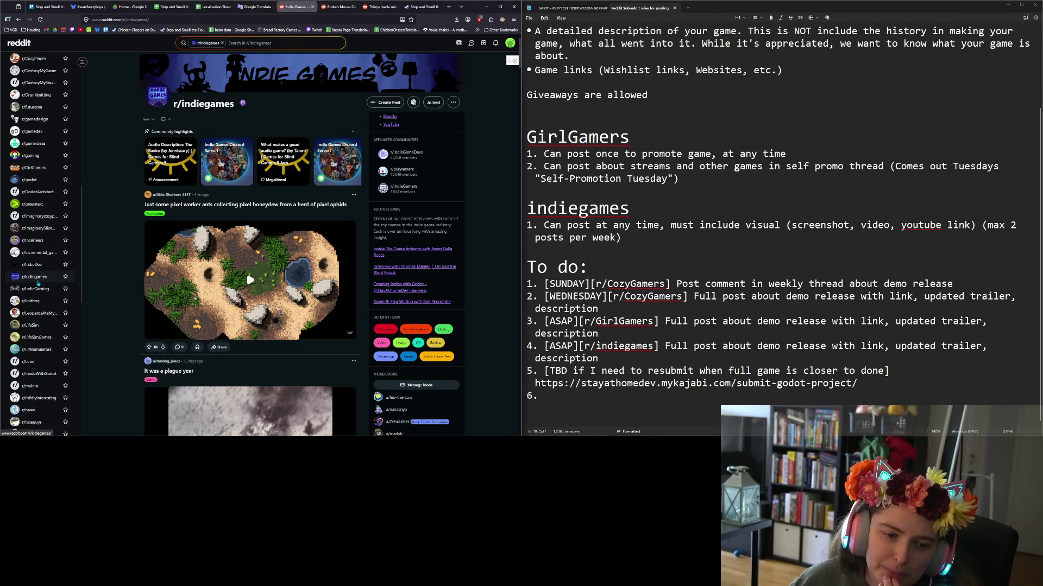
scroll(36, 283, down, 4)
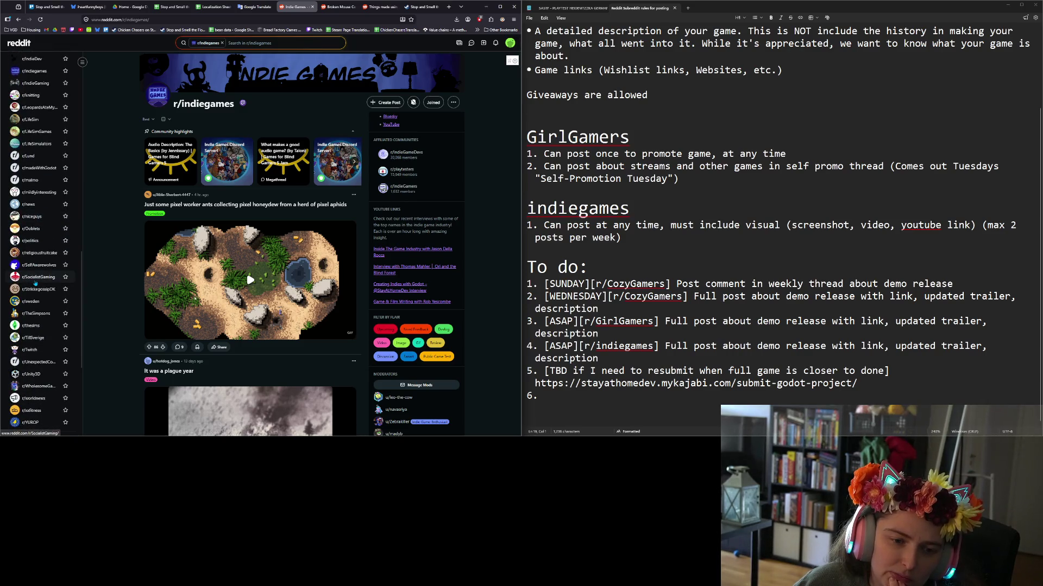
scroll(34, 283, down, 1)
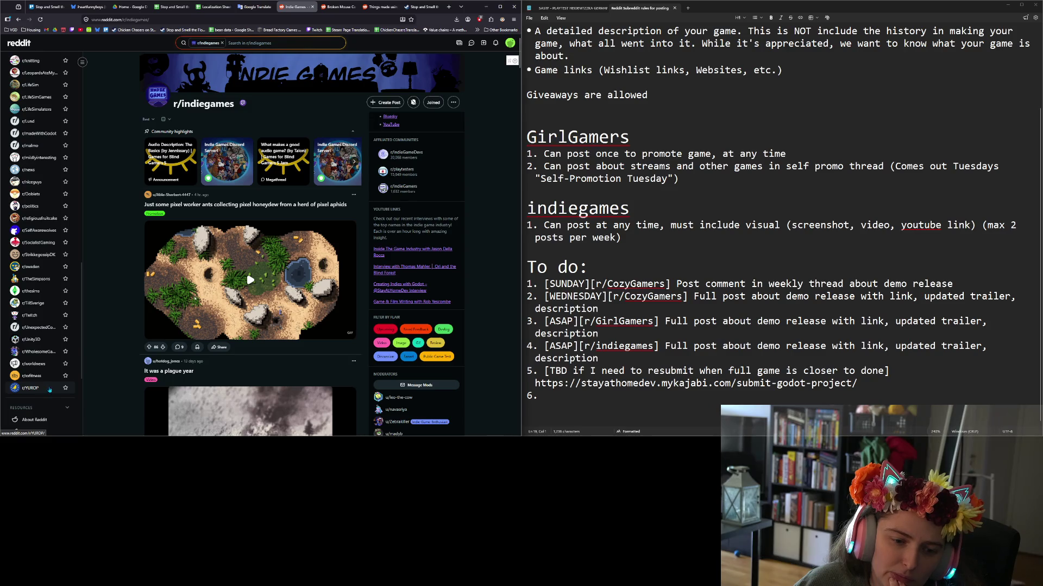
middle_click(51, 353)
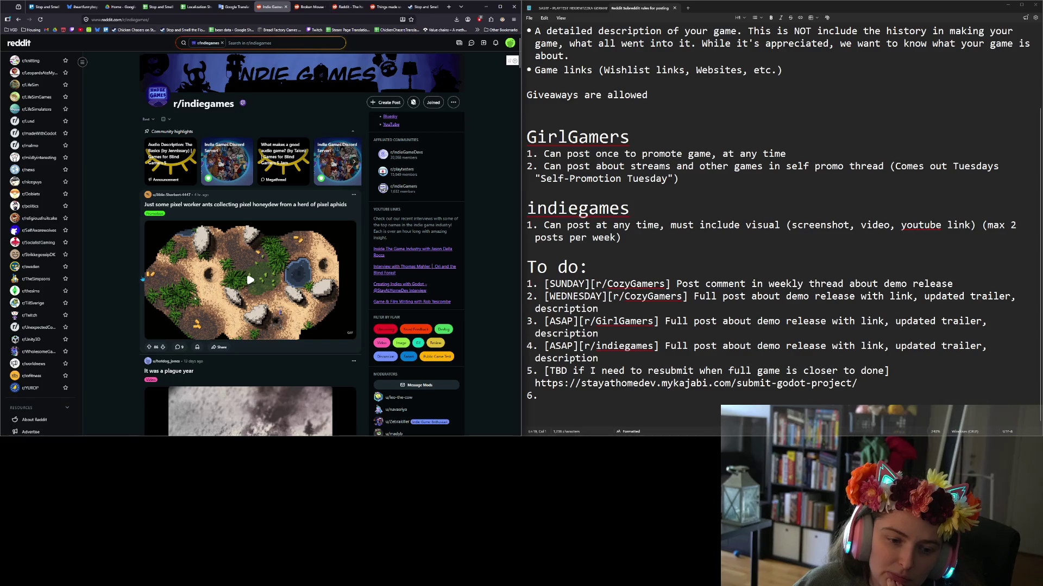
Switch to the r/incremental_games tab and scroll its feed down past the Feedback Friday post.
click(305, 7)
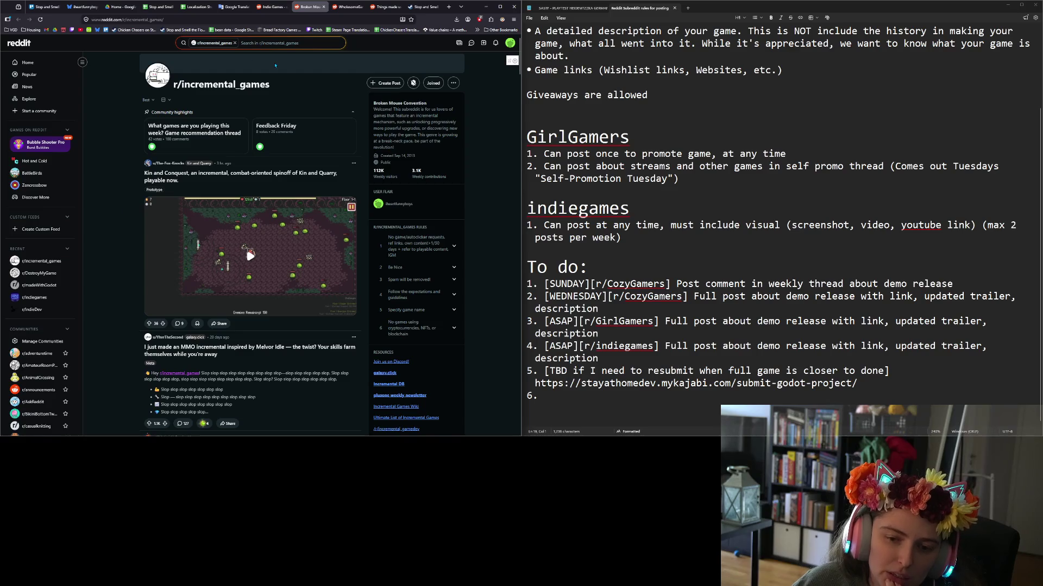
scroll(111, 234, down, 1)
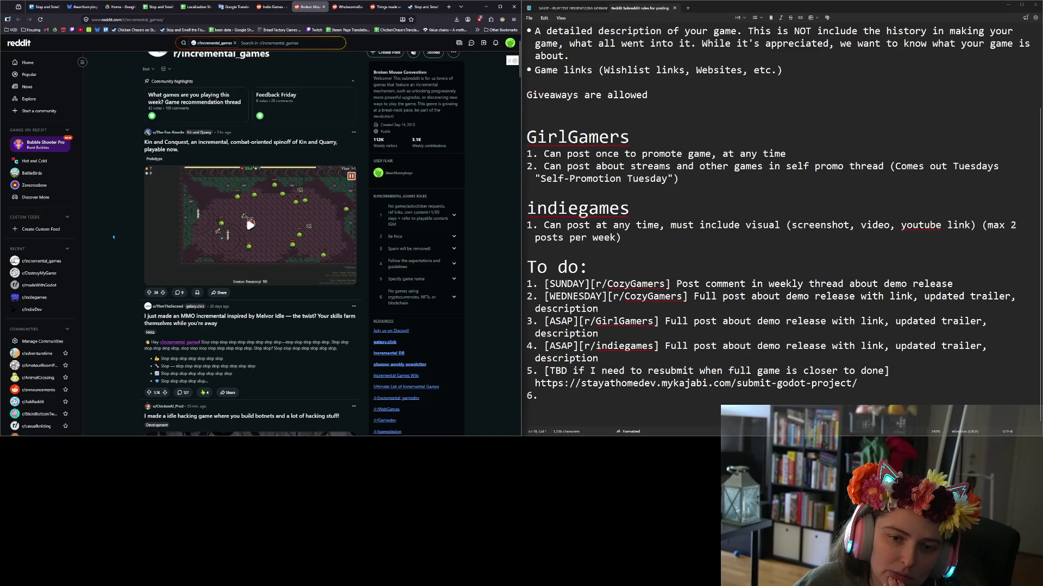
scroll(113, 237, down, 3)
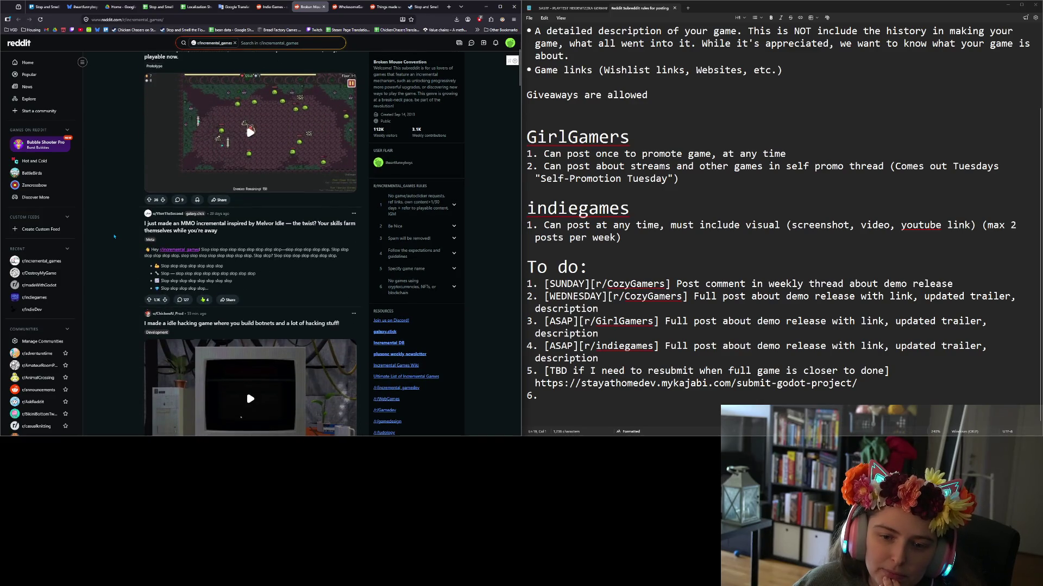
scroll(116, 233, down, 1)
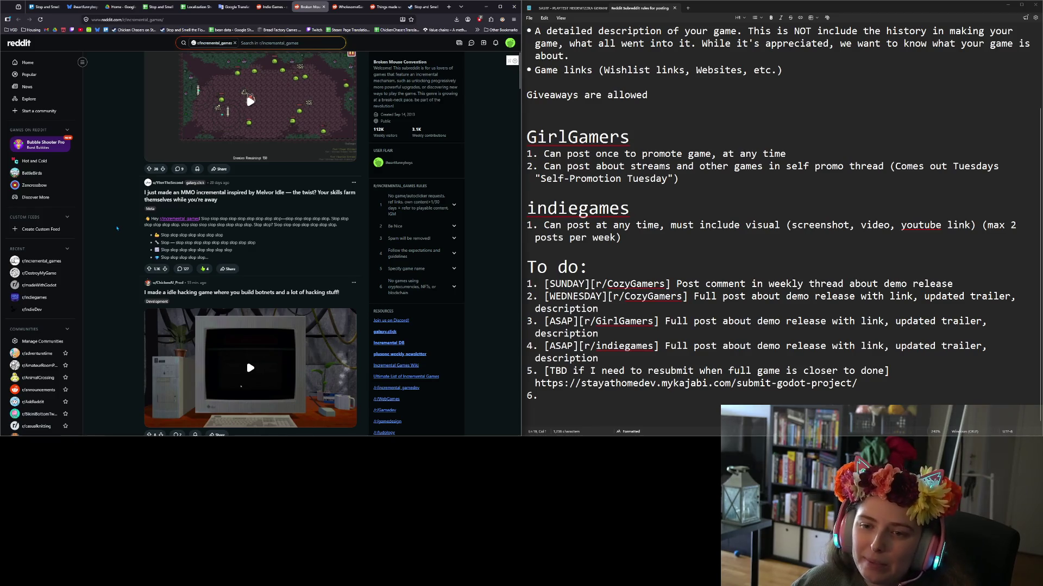
scroll(117, 228, down, 1)
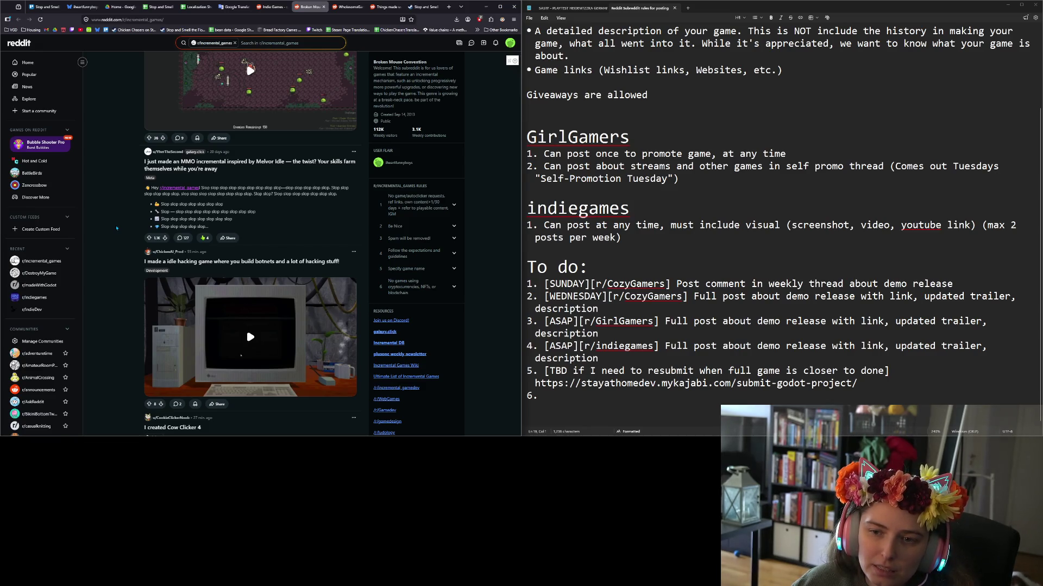
scroll(118, 231, down, 3)
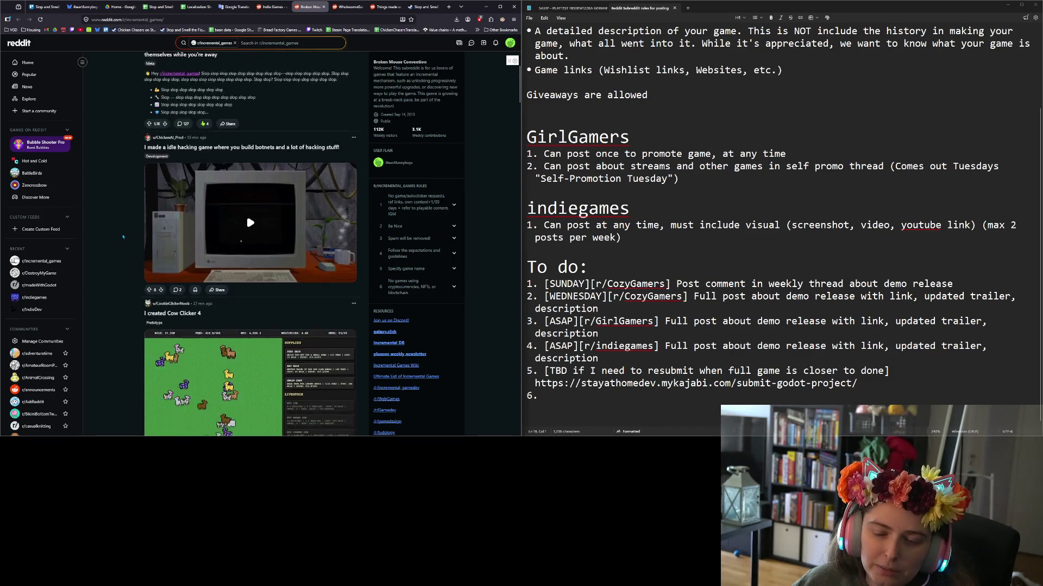
scroll(123, 237, down, 1)
scroll(124, 237, down, 4)
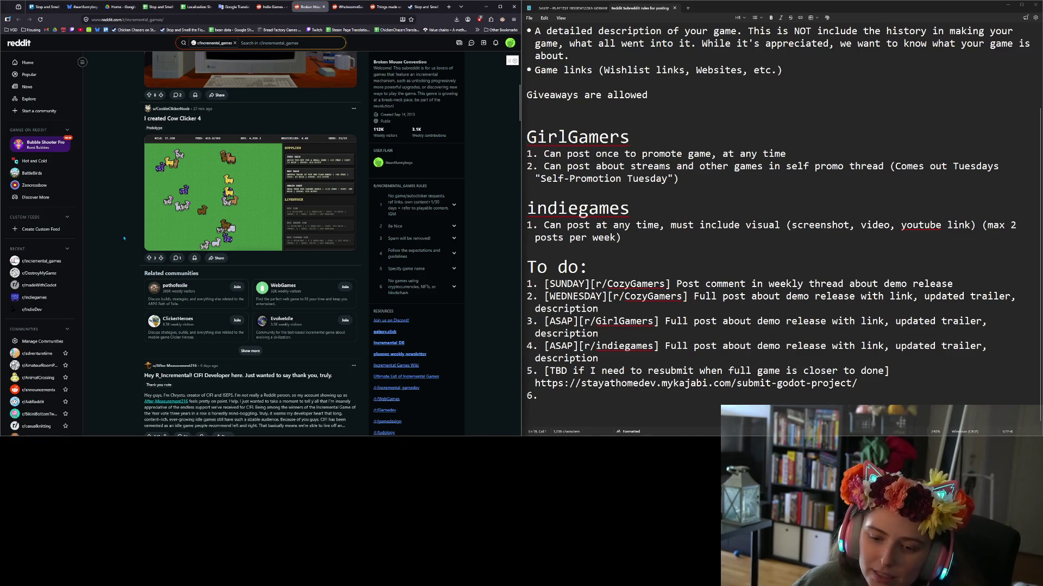
scroll(124, 238, down, 2)
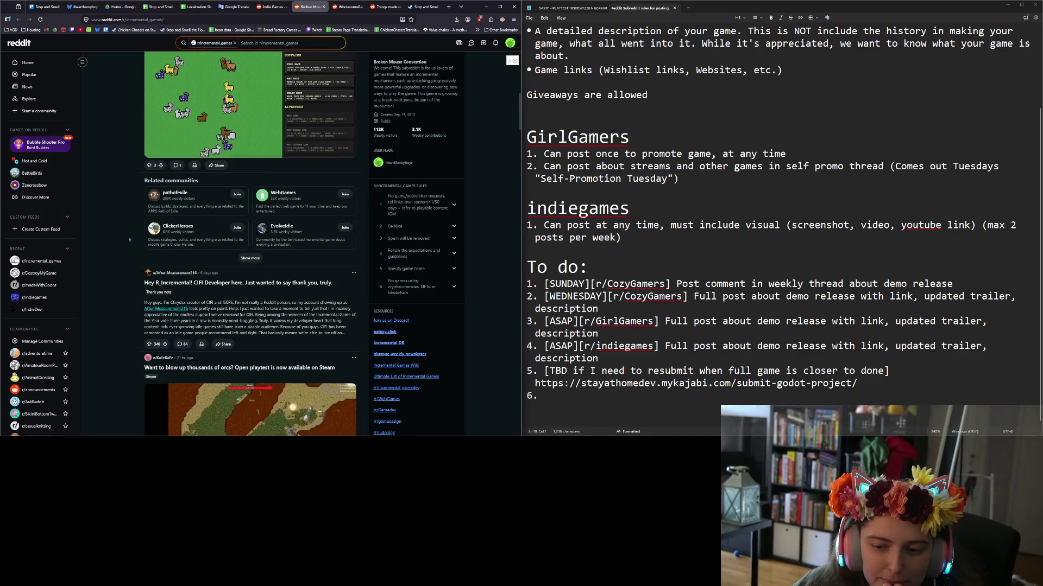
scroll(129, 239, down, 1)
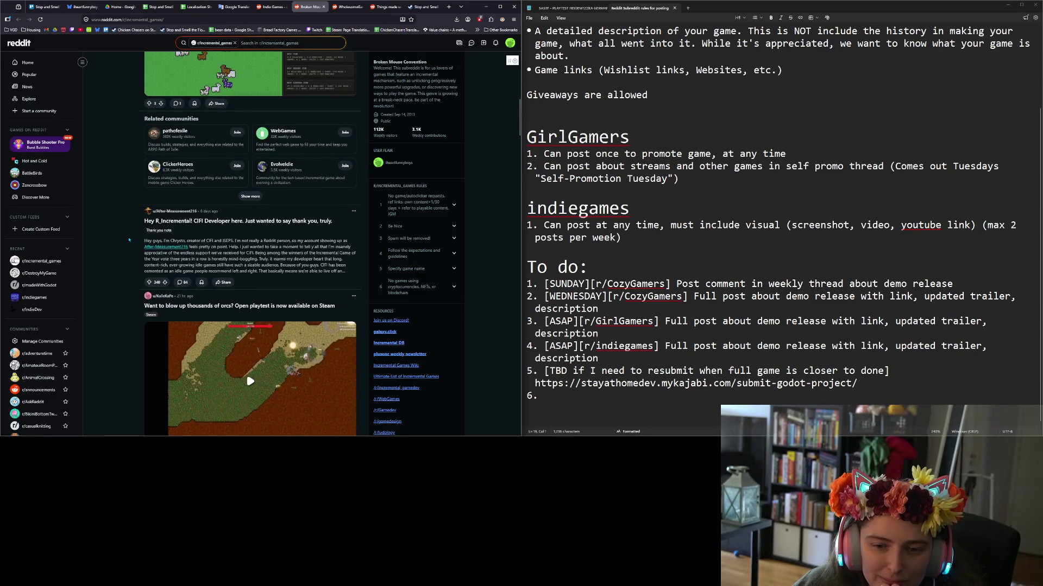
scroll(127, 244, down, 2)
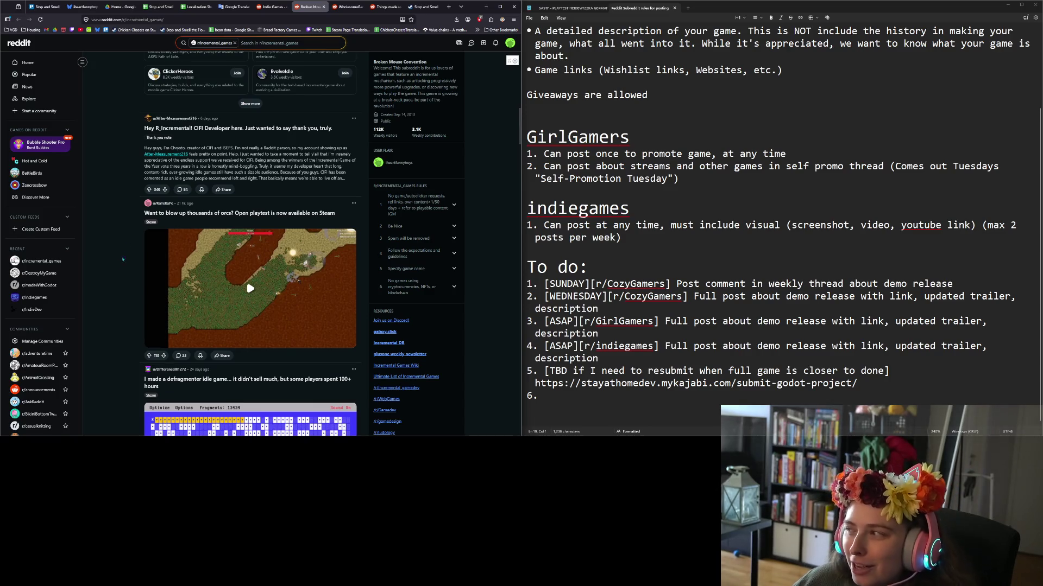
scroll(149, 303, down, 3)
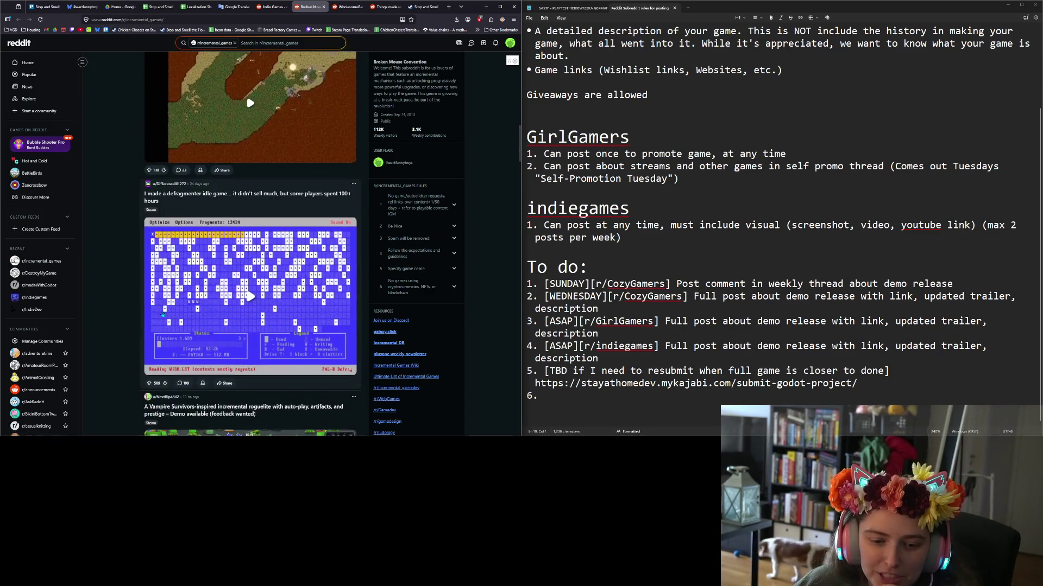
scroll(139, 290, down, 2)
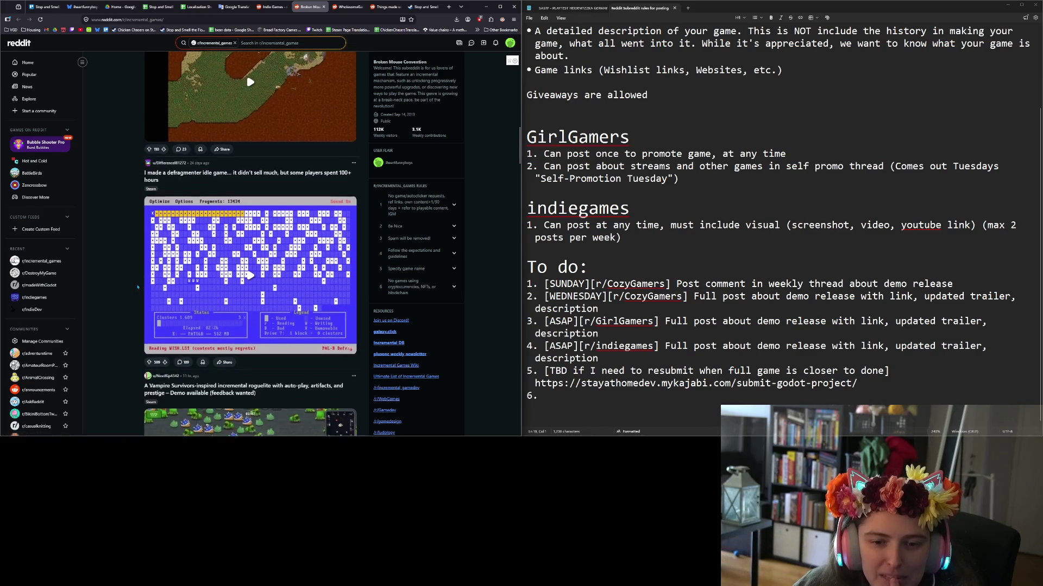
scroll(139, 290, down, 12)
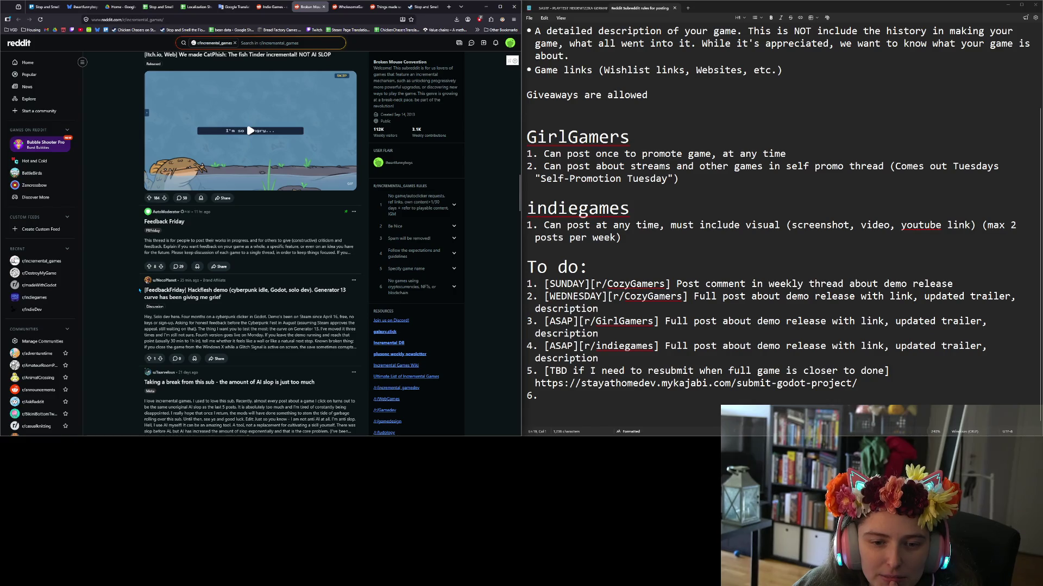
scroll(139, 290, down, 2)
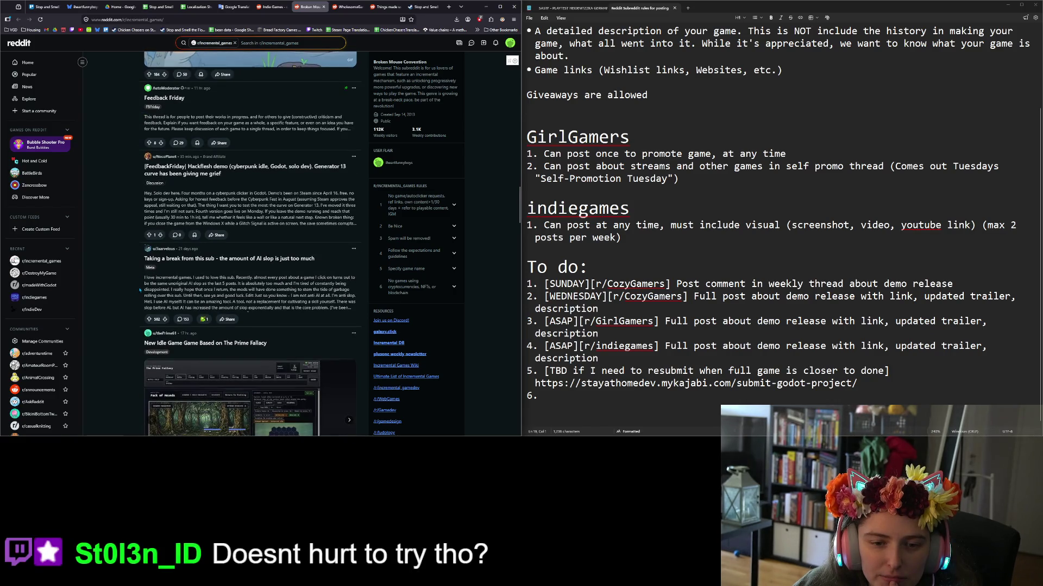
scroll(140, 290, down, 2)
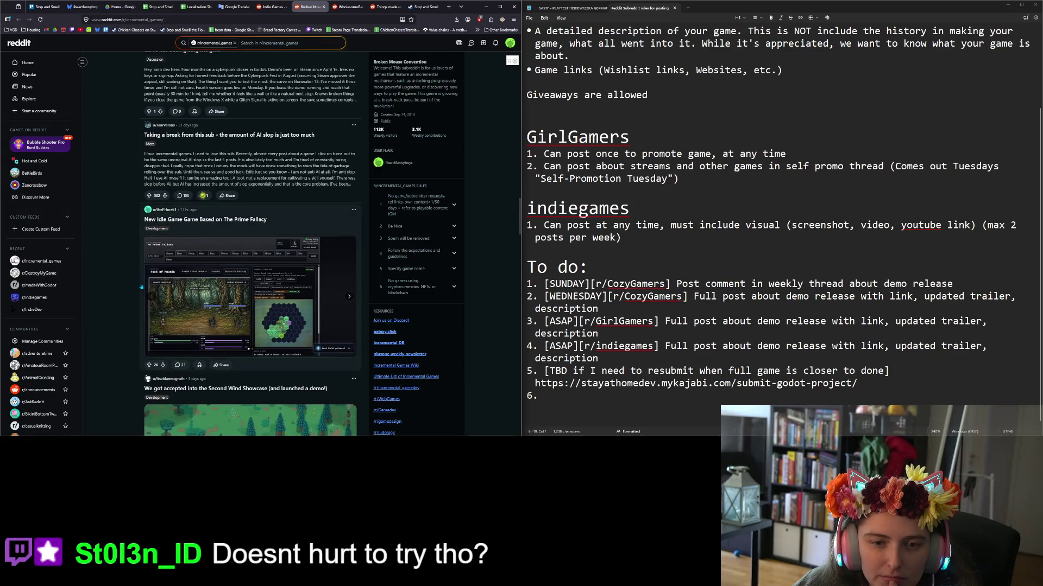
scroll(142, 287, down, 3)
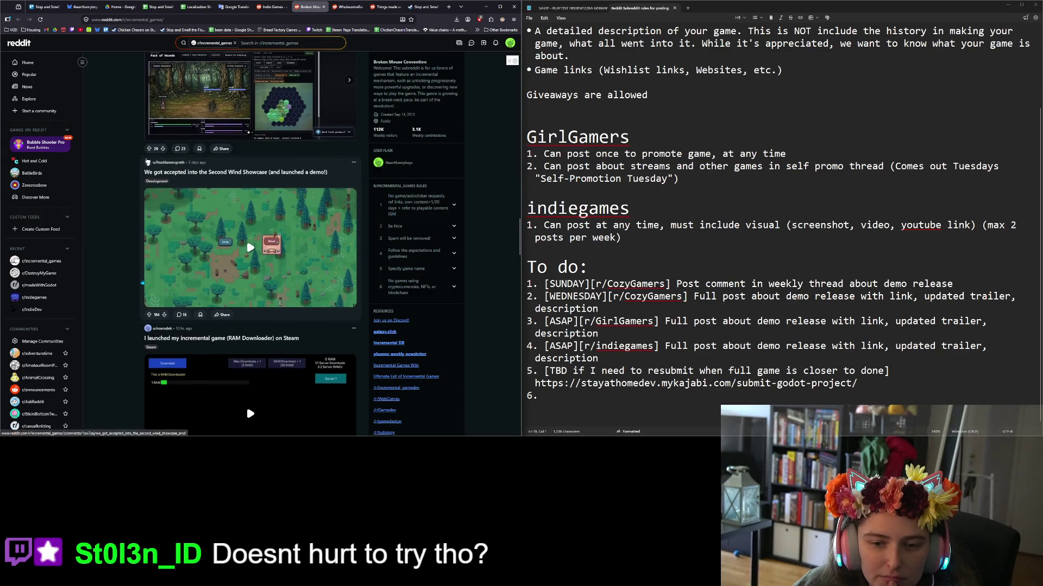
scroll(142, 283, down, 2)
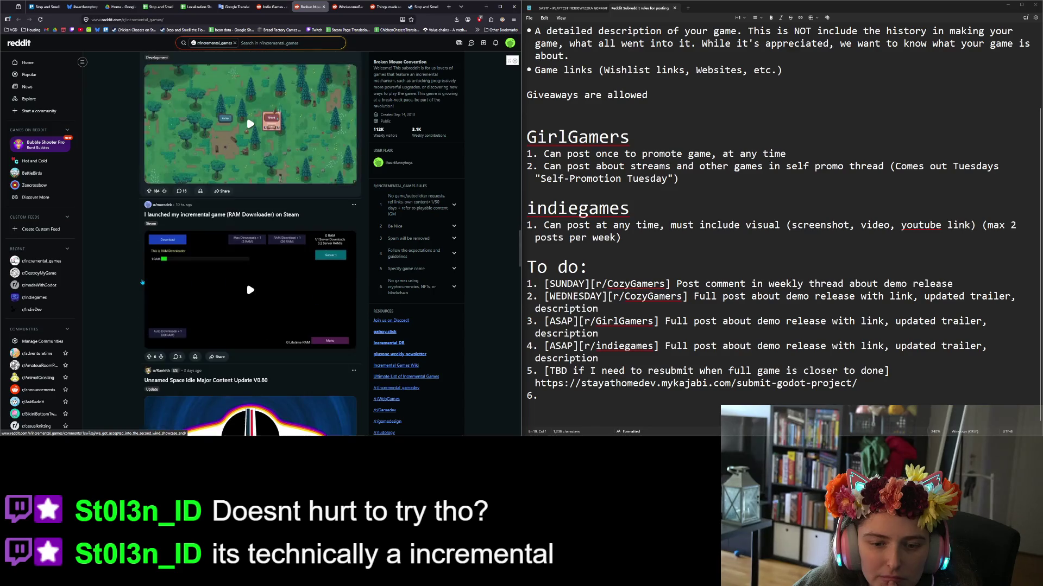
scroll(142, 282, down, 2)
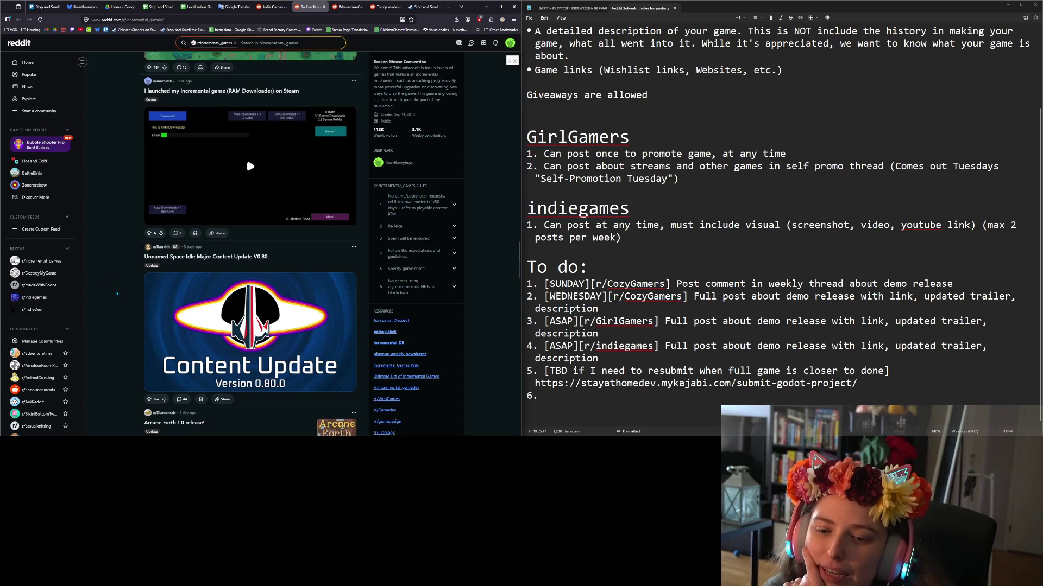
scroll(111, 285, down, 2)
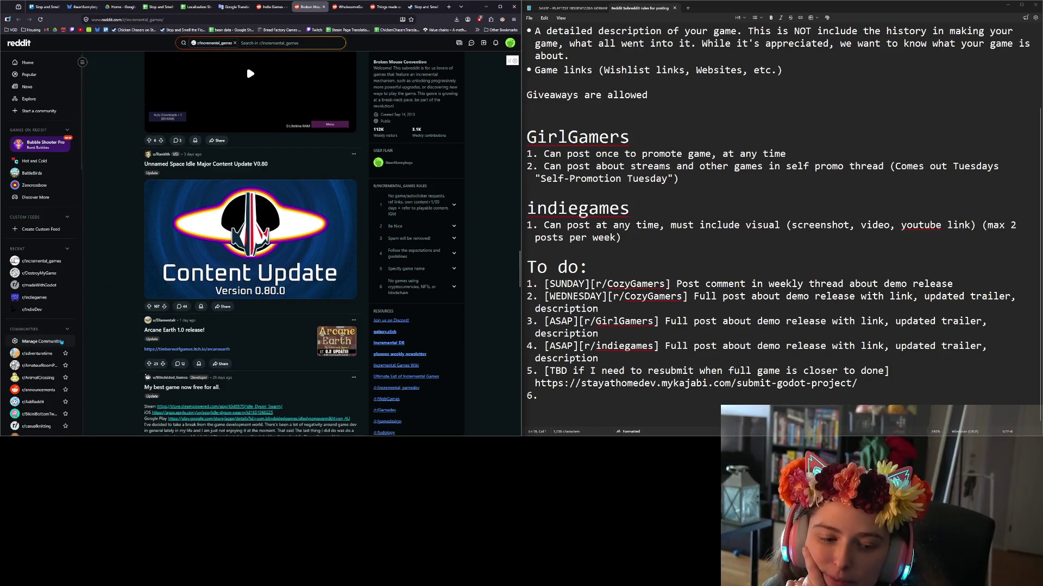
scroll(35, 331, down, 3)
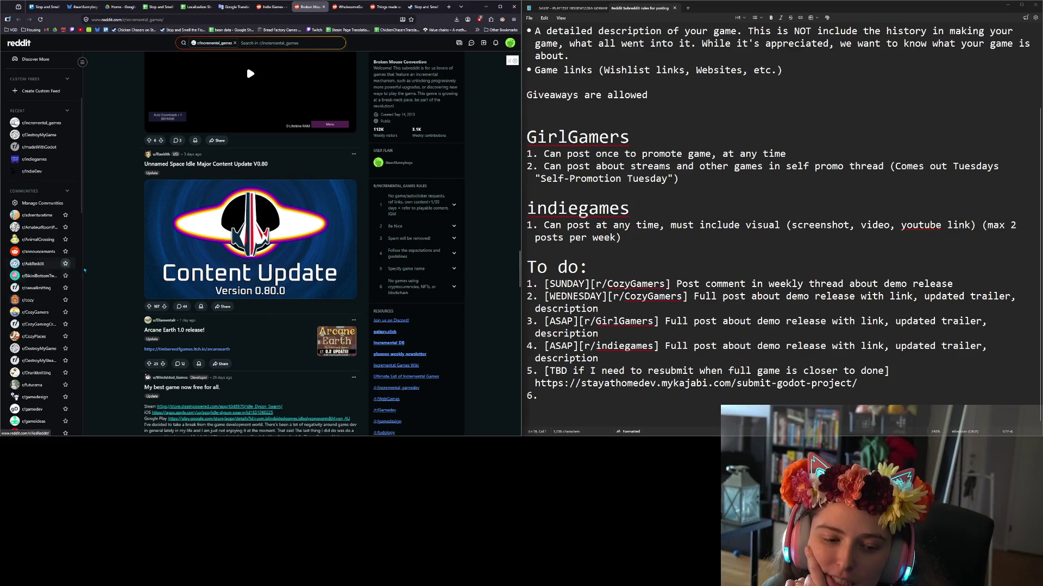
scroll(387, 185, down, 3)
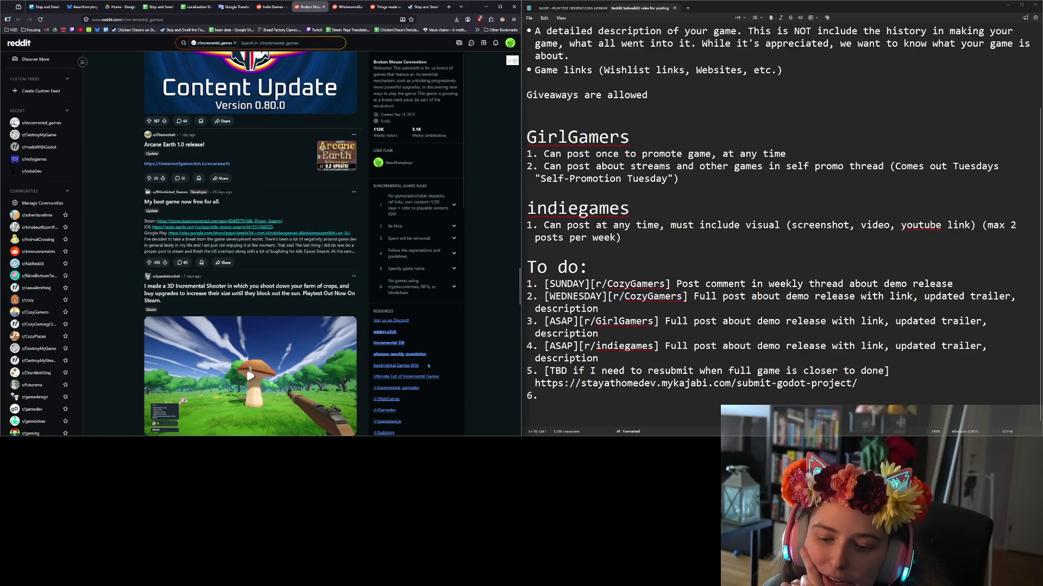
scroll(429, 365, down, 3)
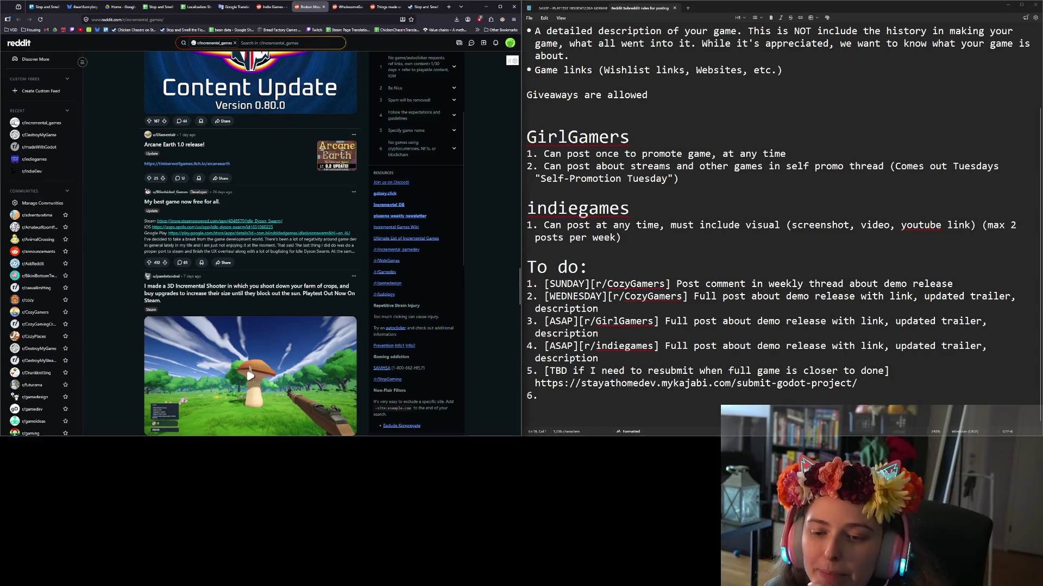
scroll(445, 326, down, 2)
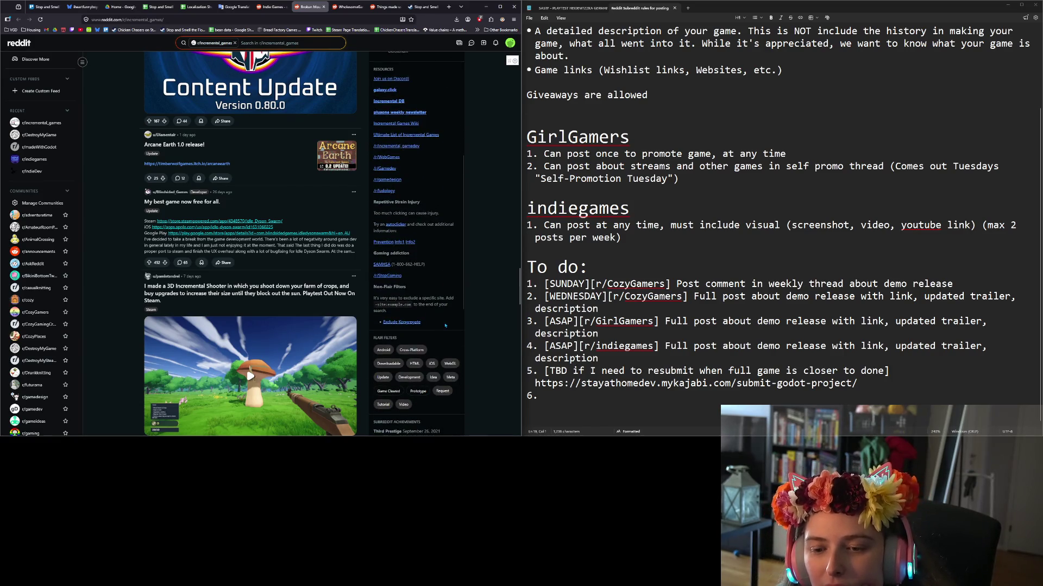
scroll(431, 307, down, 5)
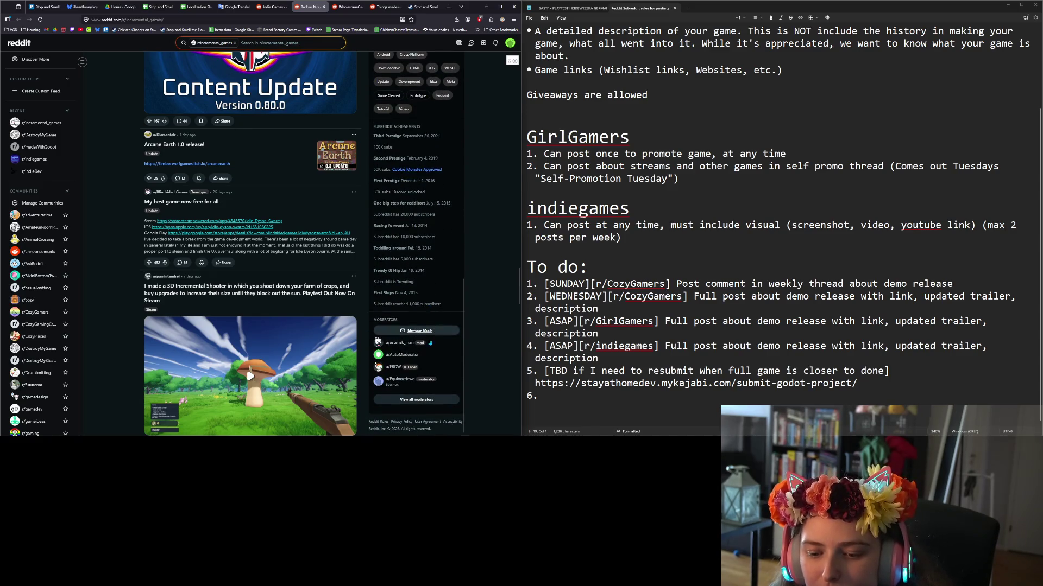
scroll(441, 331, up, 1)
scroll(441, 332, down, 8)
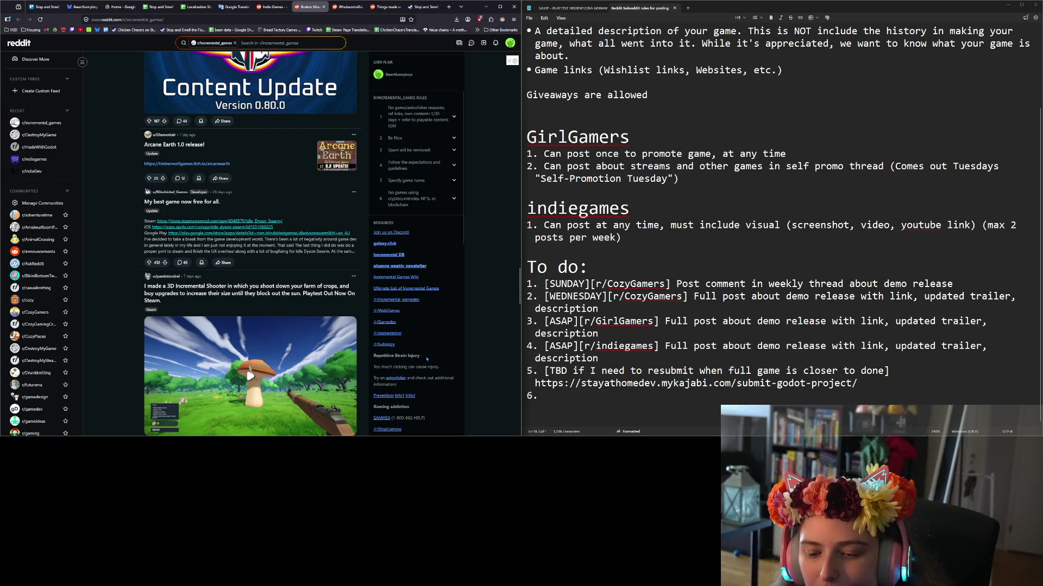
scroll(427, 359, up, 2)
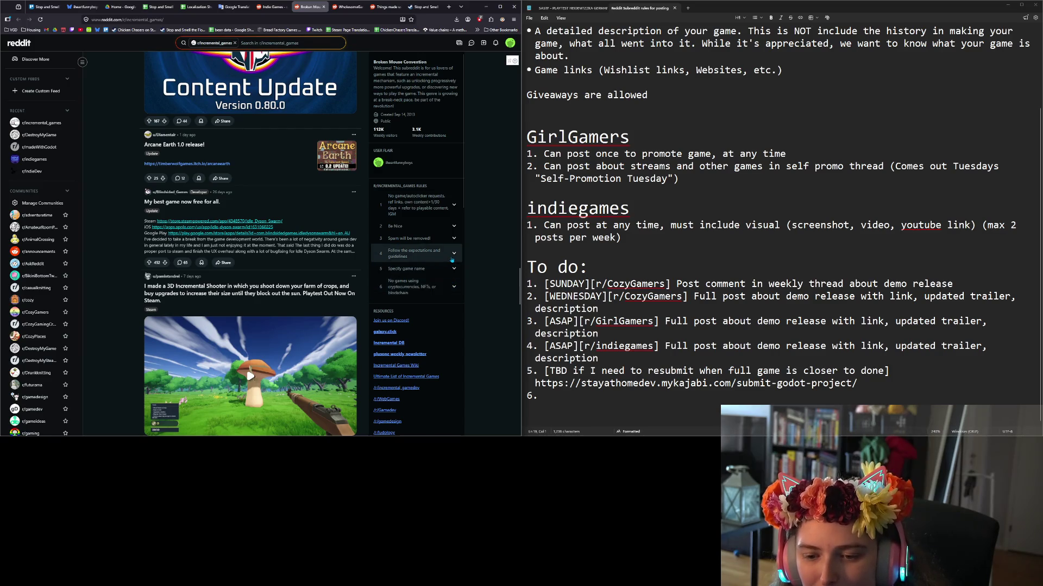
Expand rule 4 'Follow the expectations and guidelines' and open its 'Does your project deserve its own thread?' link.
click(451, 260)
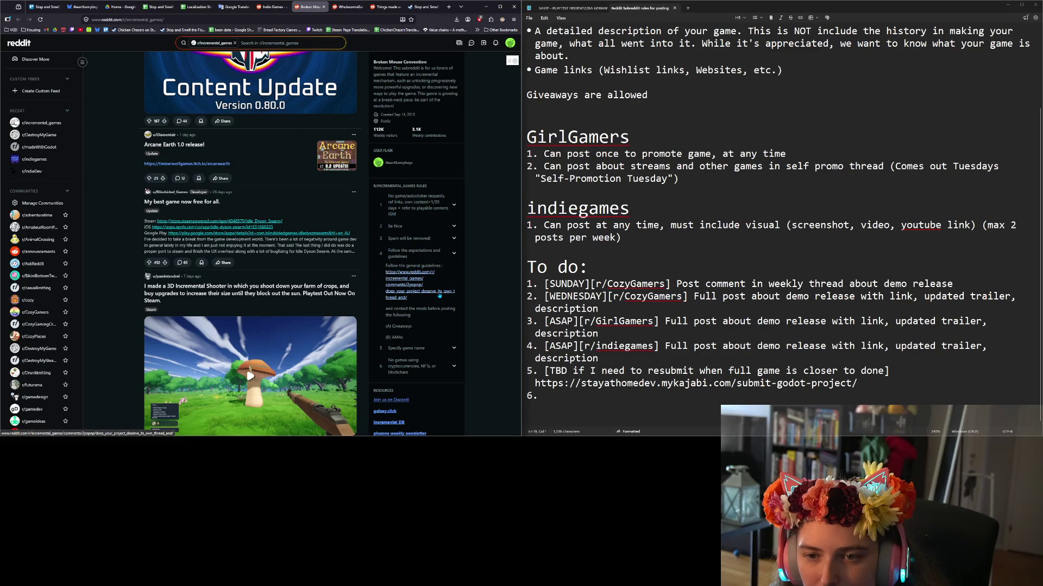
click(440, 295)
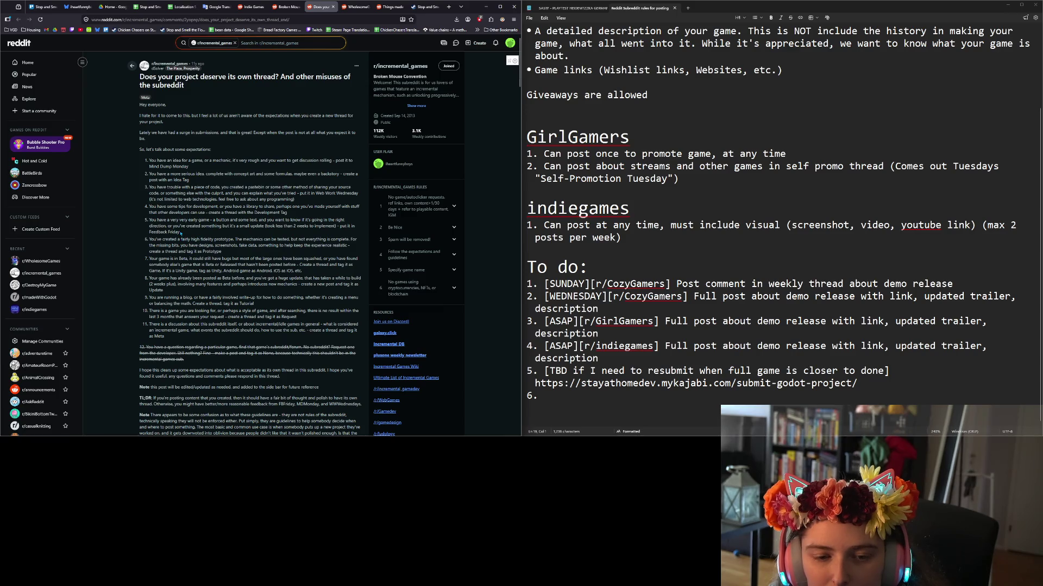
scroll(190, 253, down, 1)
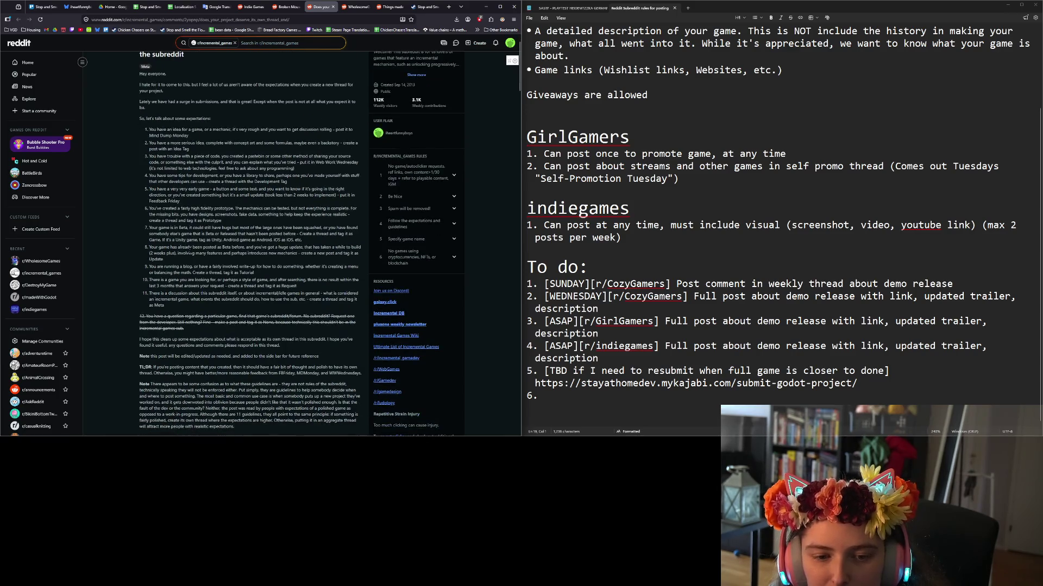
scroll(249, 245, down, 1)
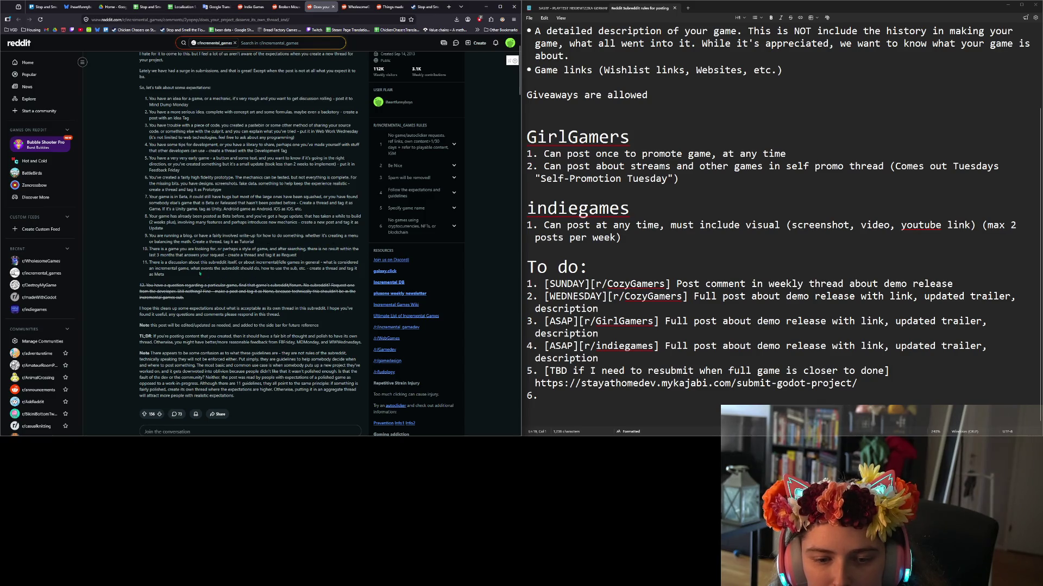
scroll(200, 274, down, 1)
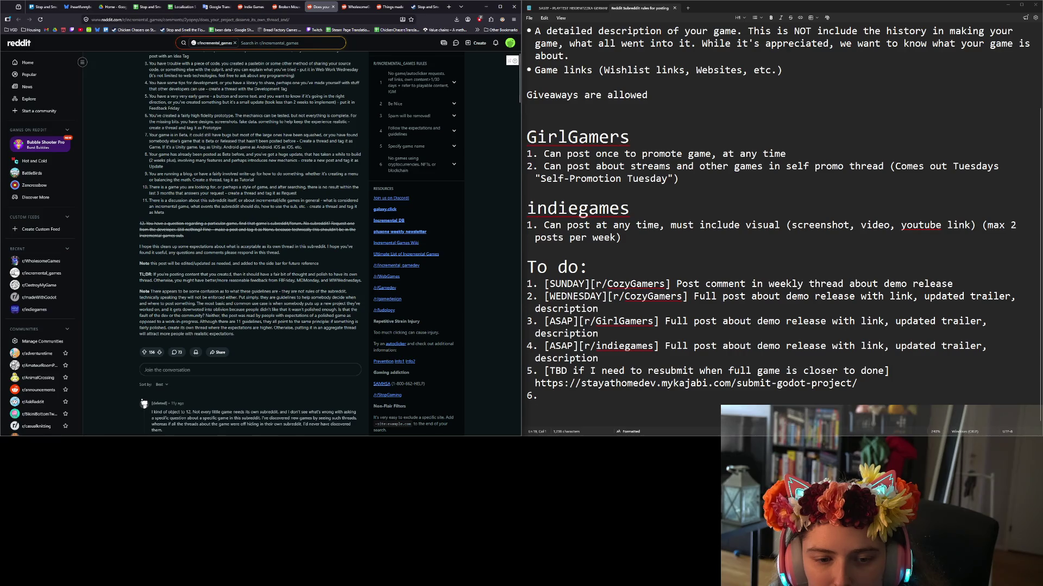
scroll(288, 305, down, 1)
scroll(288, 305, down, 1)
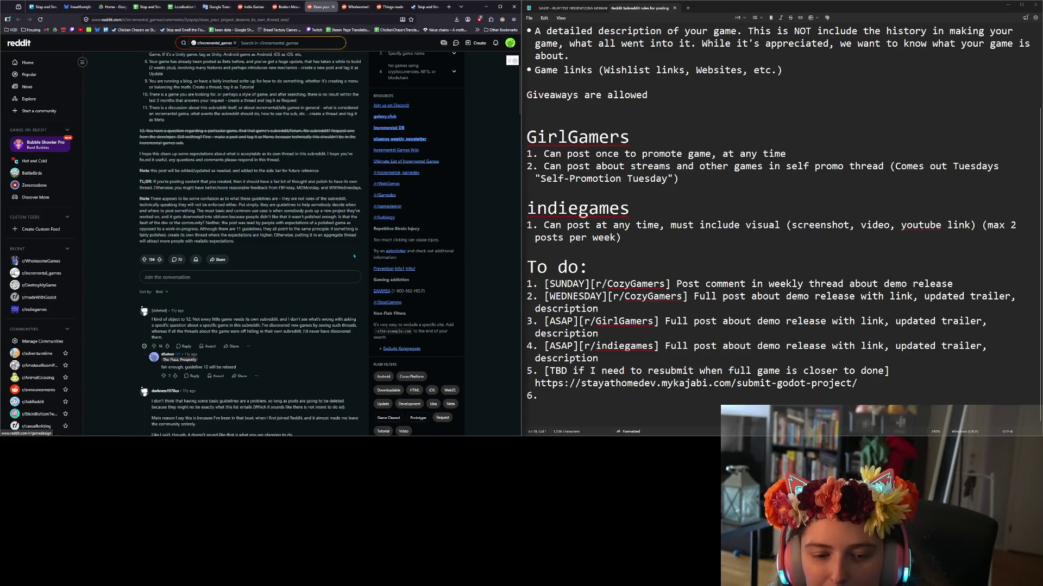
scroll(336, 275, down, 1)
scroll(336, 276, down, 2)
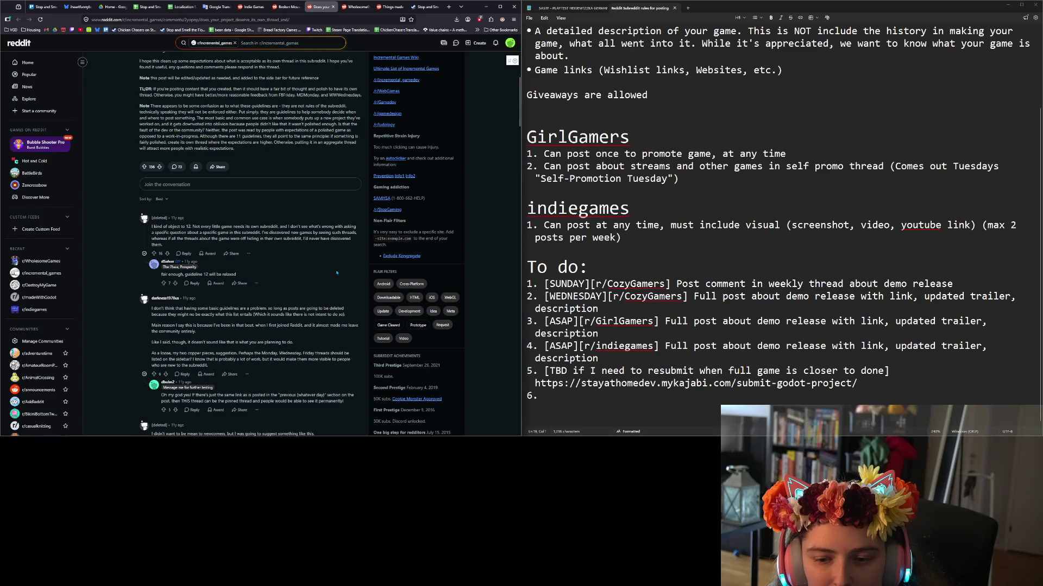
scroll(336, 273, down, 2)
scroll(334, 264, up, 10)
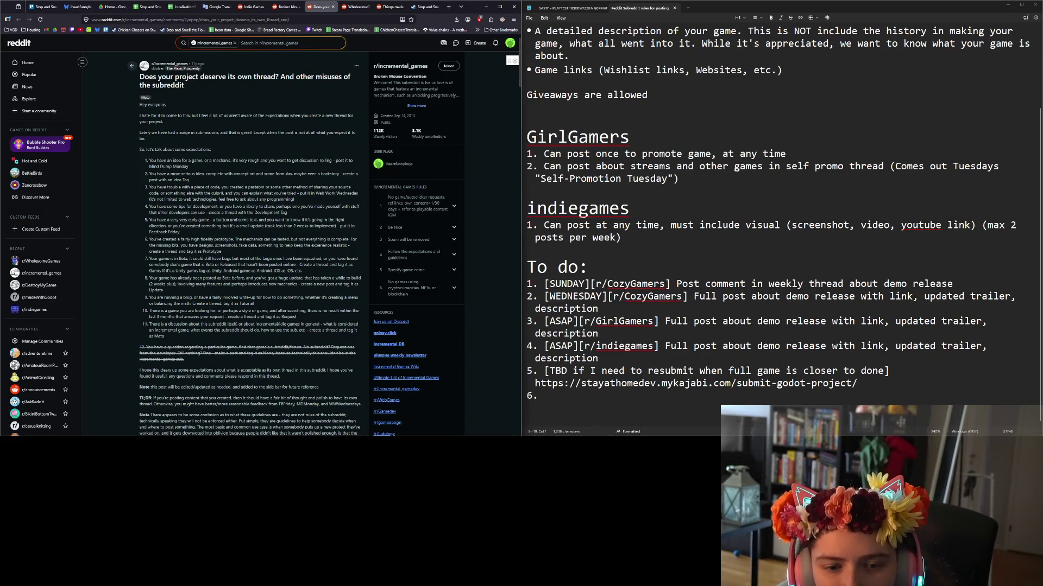
scroll(290, 273, down, 3)
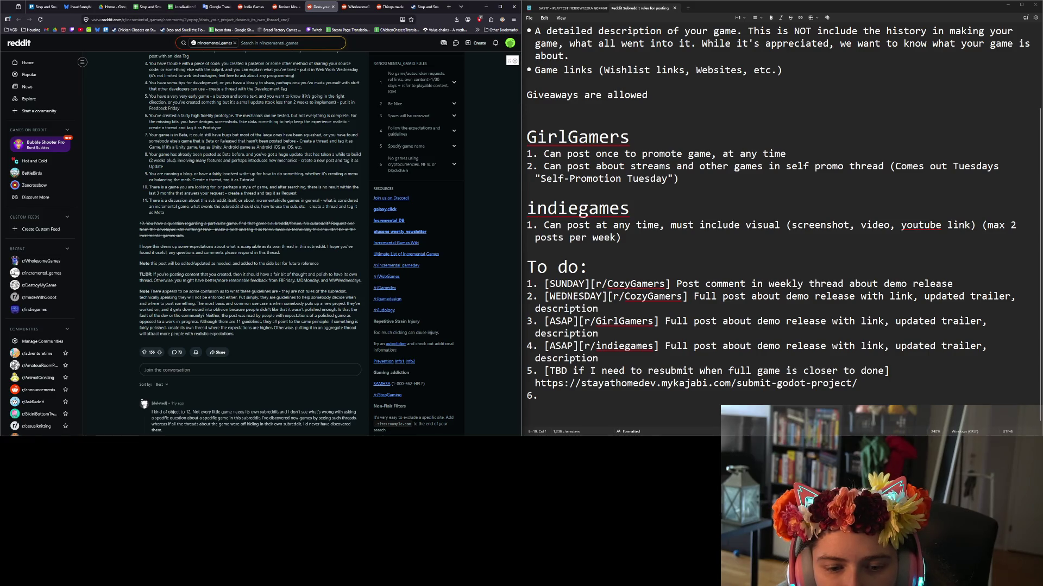
scroll(208, 173, up, 3)
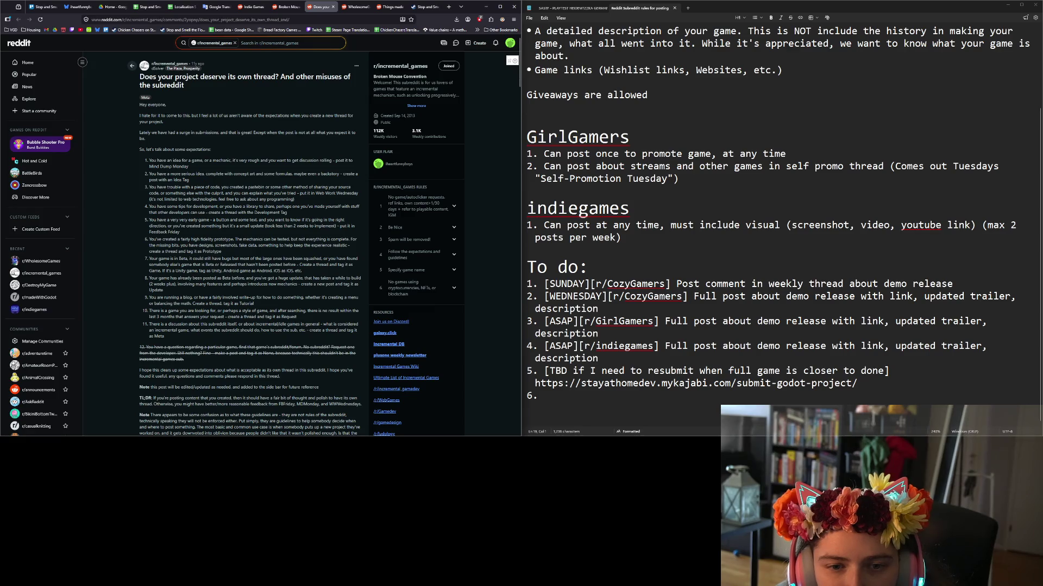
drag(166, 115, 164, 121)
click(185, 123)
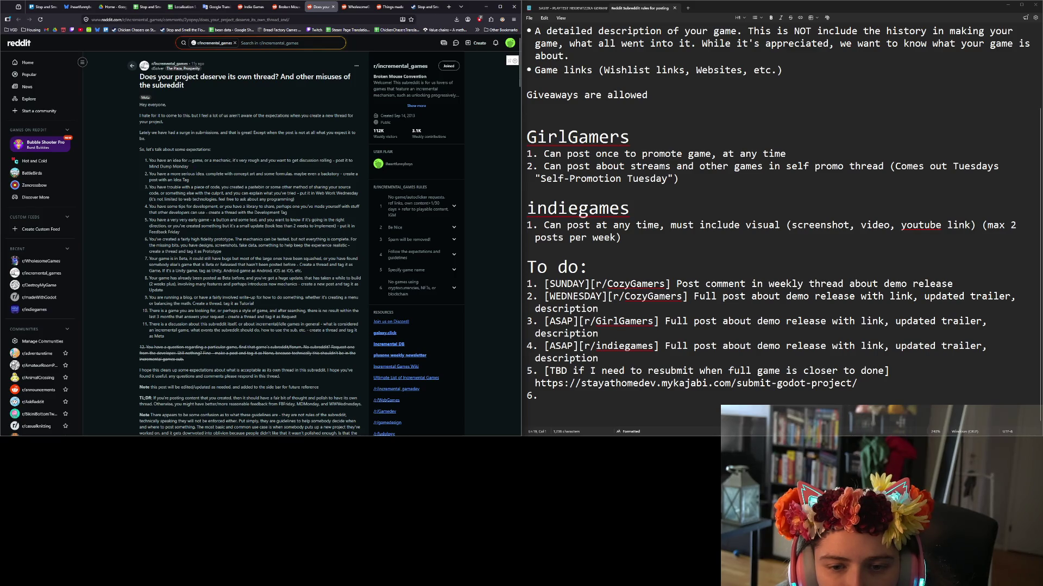
mouse_move(189, 161)
mouse_down()
mouse_move(149, 161)
mouse_move(201, 170)
mouse_up()
click(196, 168)
click(163, 166)
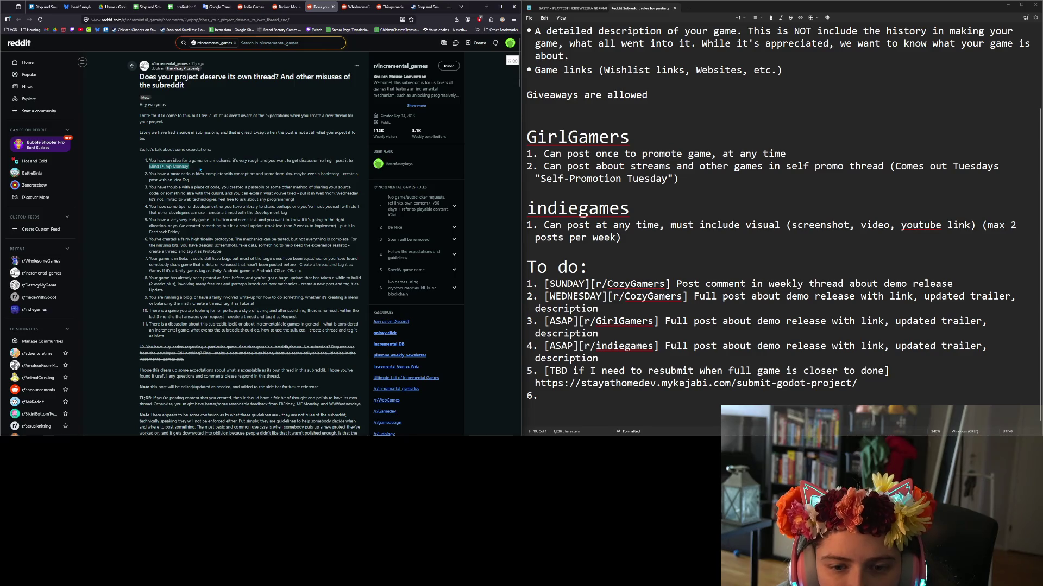
click(200, 170)
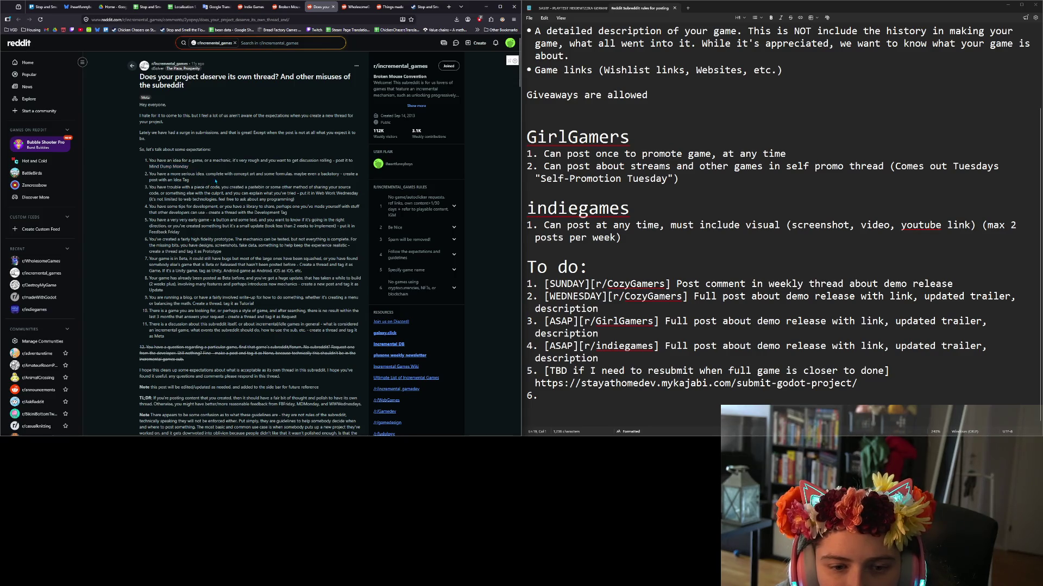
drag(190, 179, 163, 180)
click(189, 180)
drag(315, 193, 335, 200)
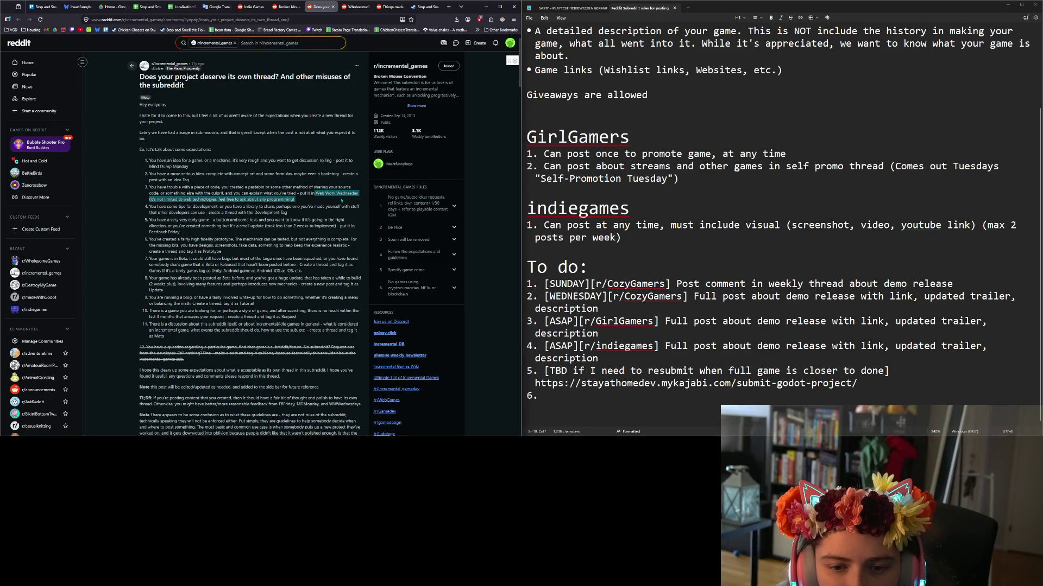
click(342, 201)
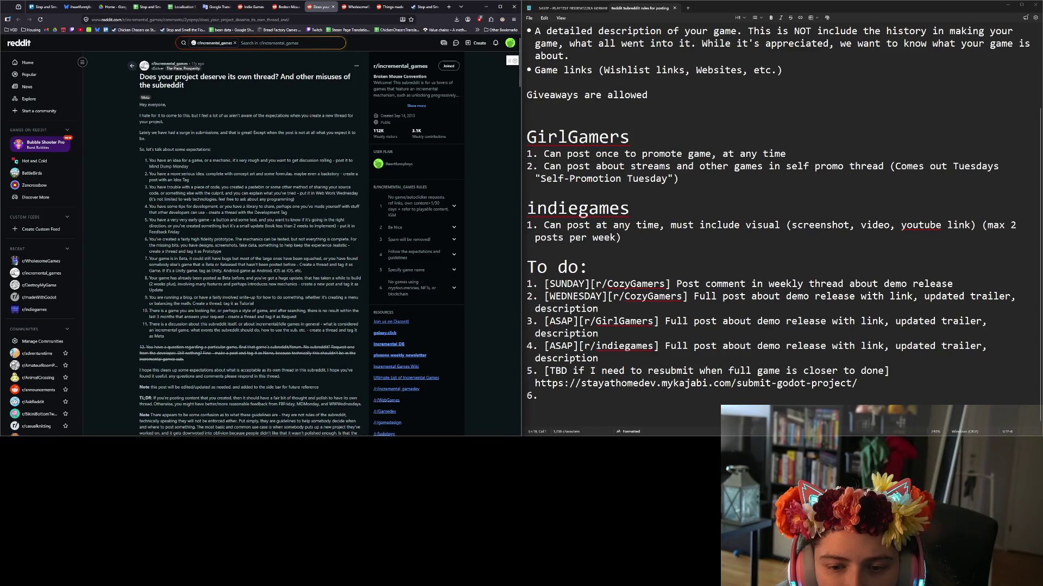
drag(180, 232, 145, 232)
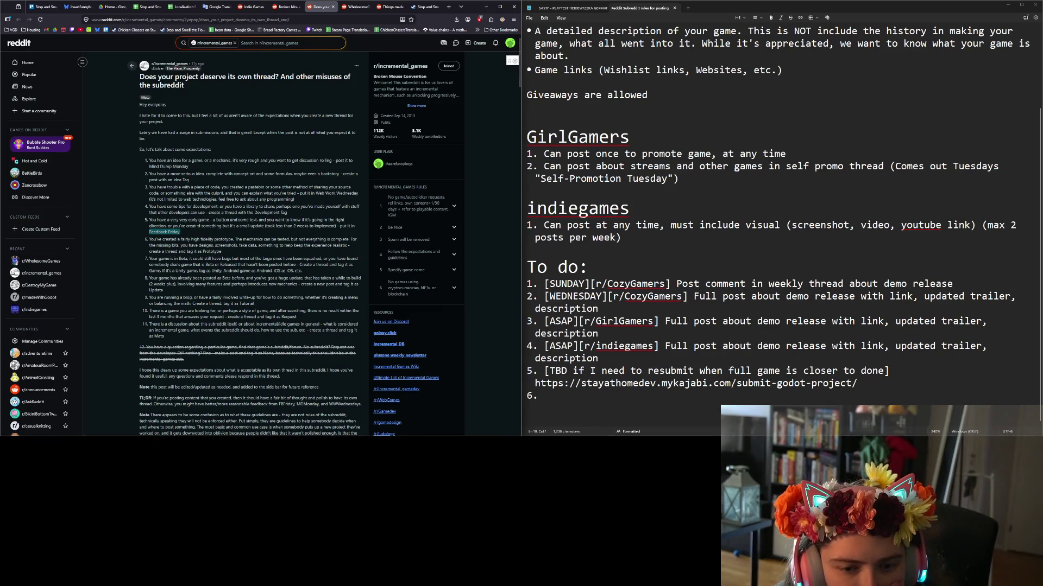
click(145, 232)
drag(182, 234, 146, 232)
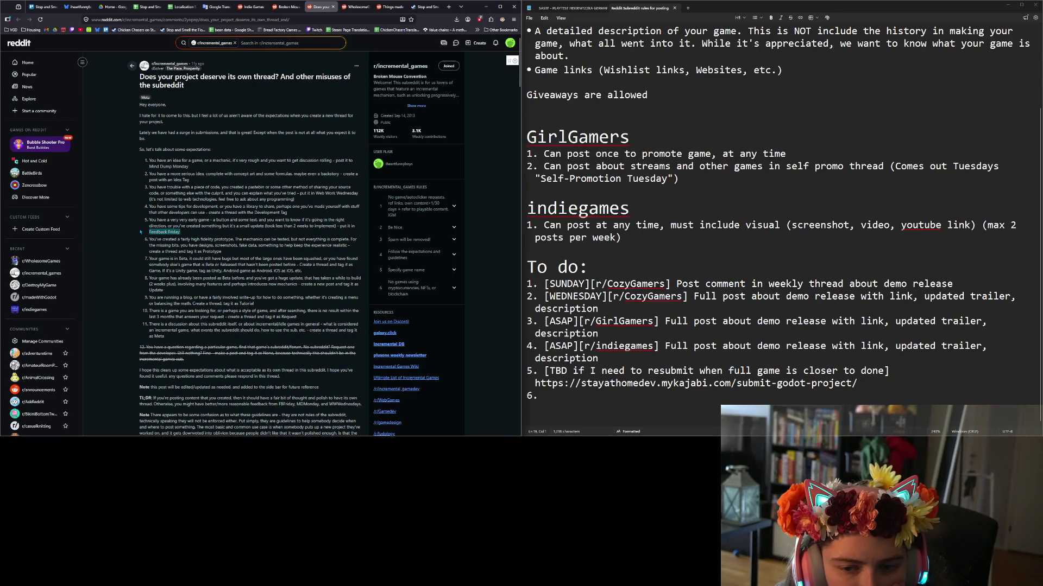
click(141, 232)
triple_click(174, 232)
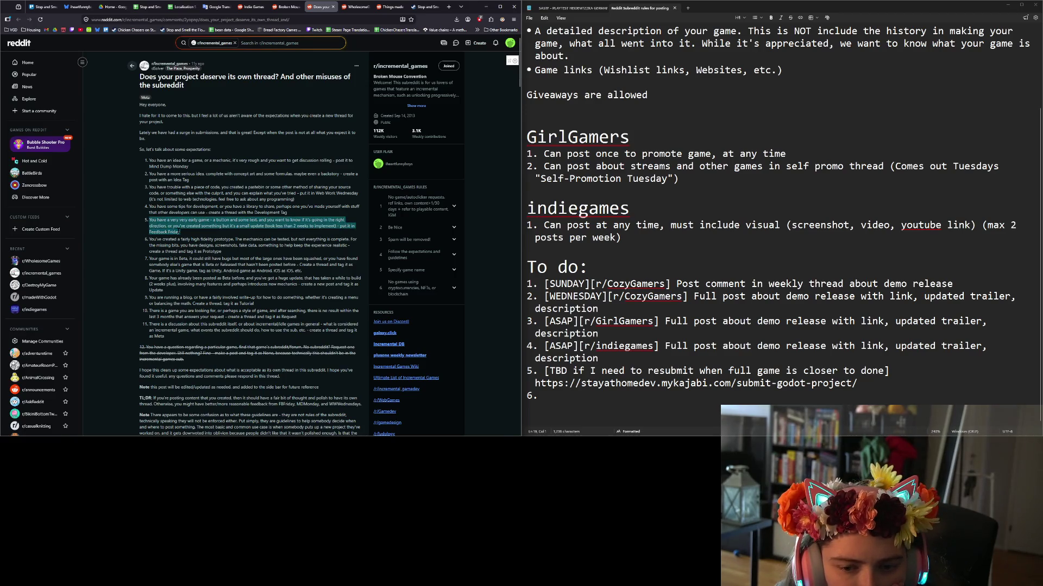
click(174, 232)
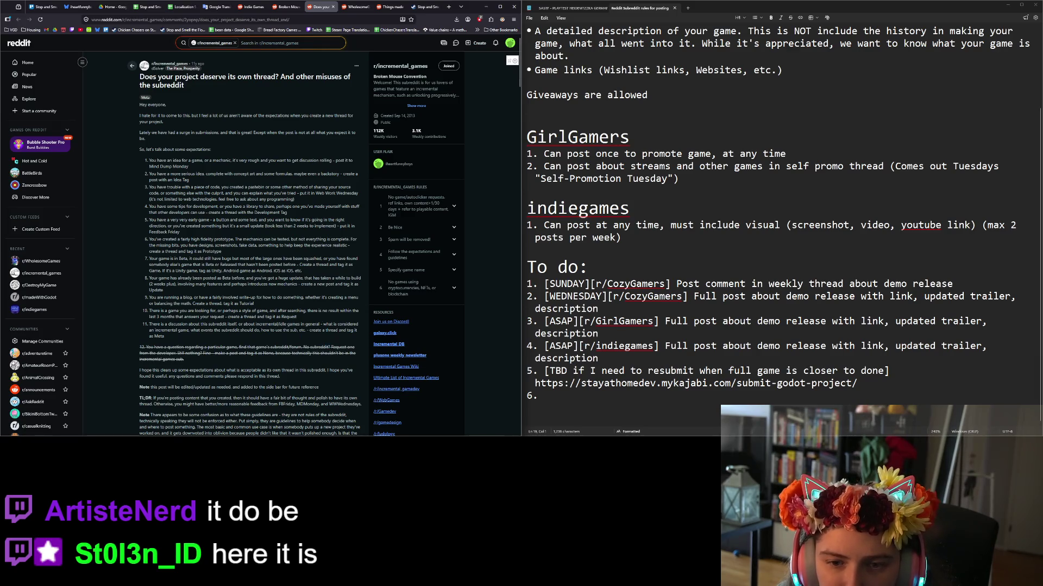
Go back to the feed, open Feedback Friday, check the Steam store URL, and maximise Firefox.
click(132, 65)
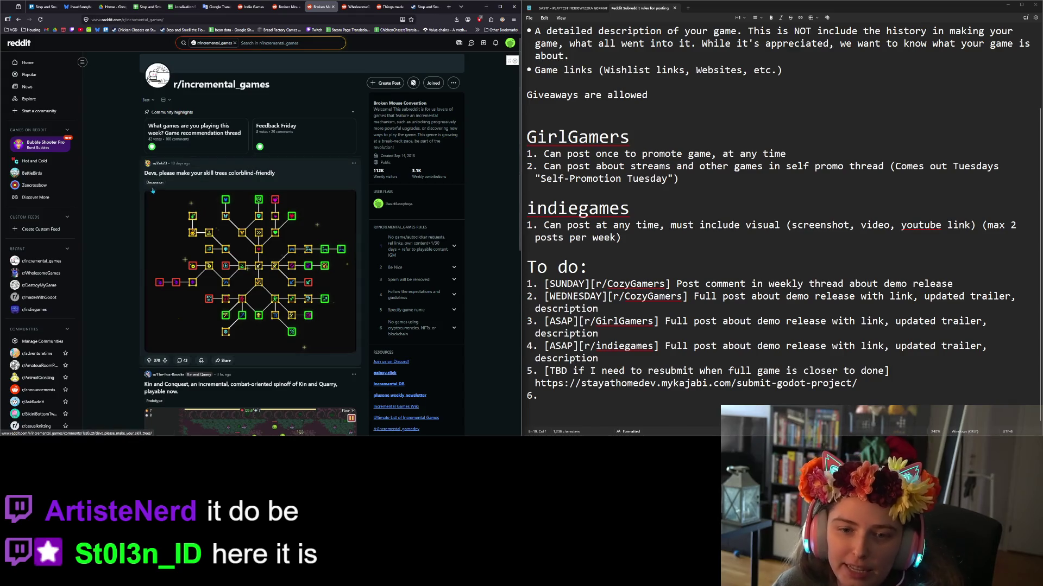
click(276, 127)
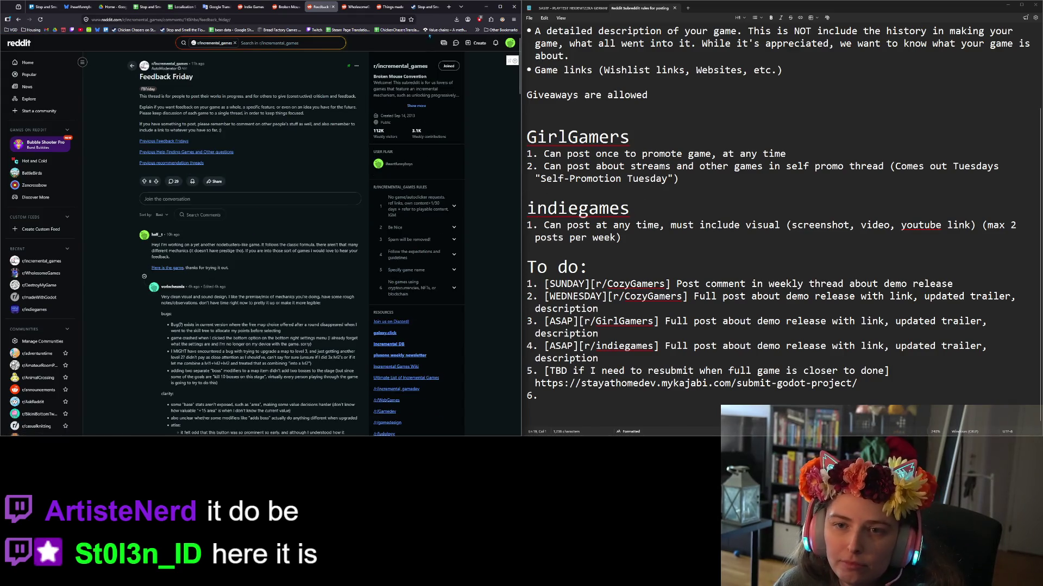
click(425, 6)
click(331, 21)
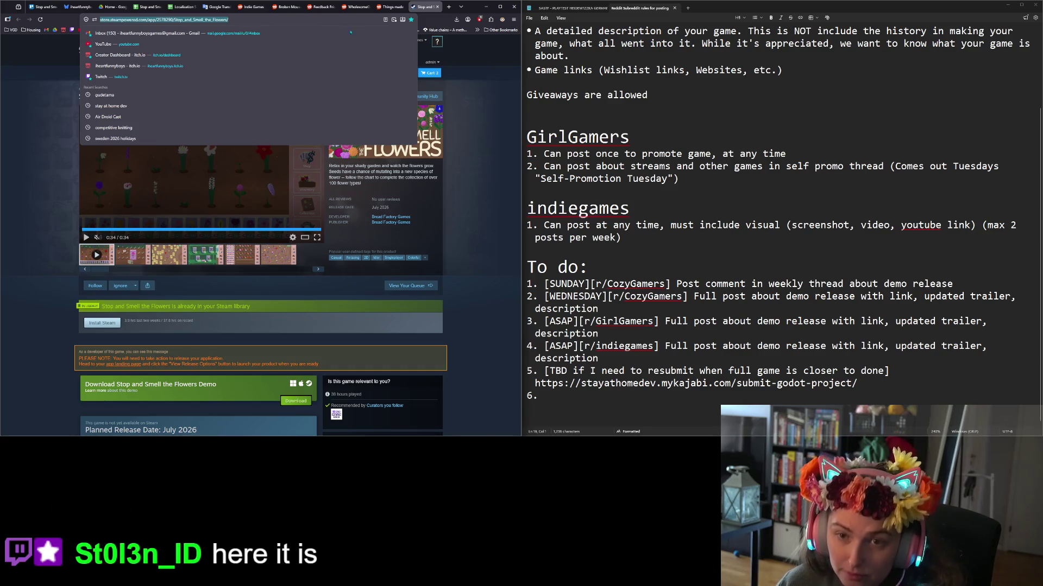
click(320, 6)
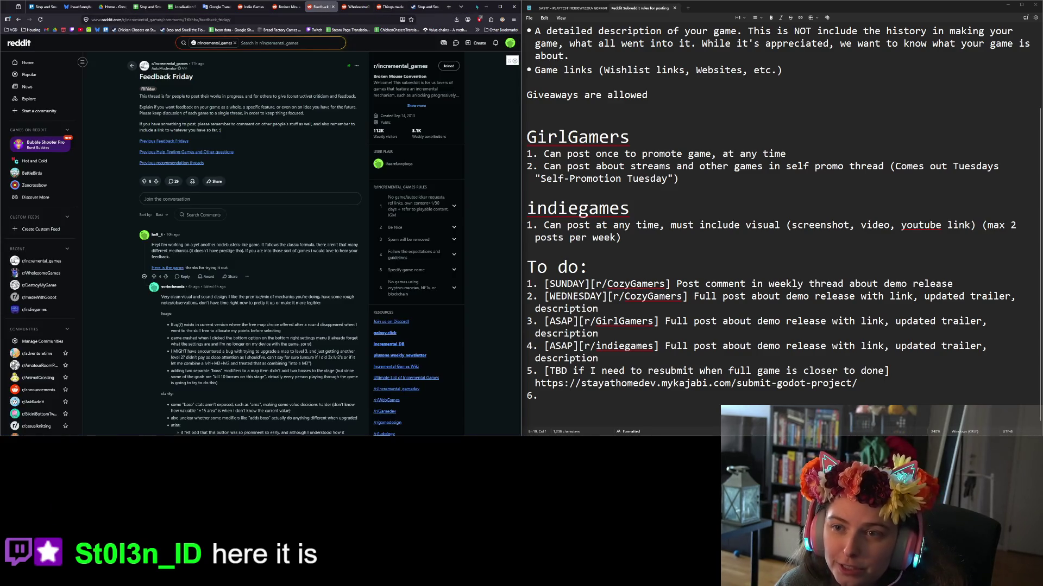
click(500, 6)
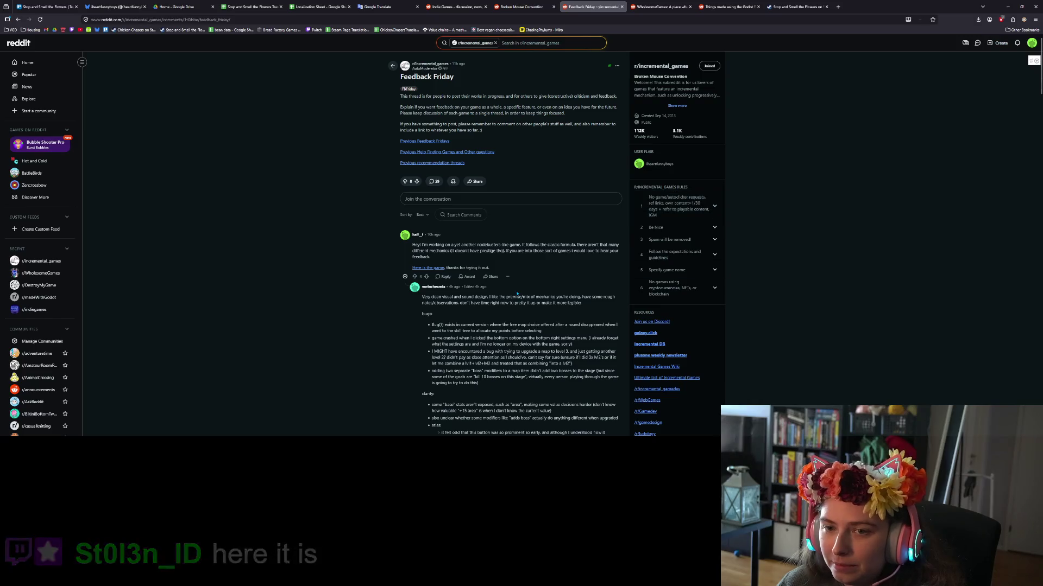
Zoom the Feedback Friday page to 200% and copy the game's Steam store URL.
key(ctrl+plus)
key(ctrl+plus)
key(ctrl+plus)
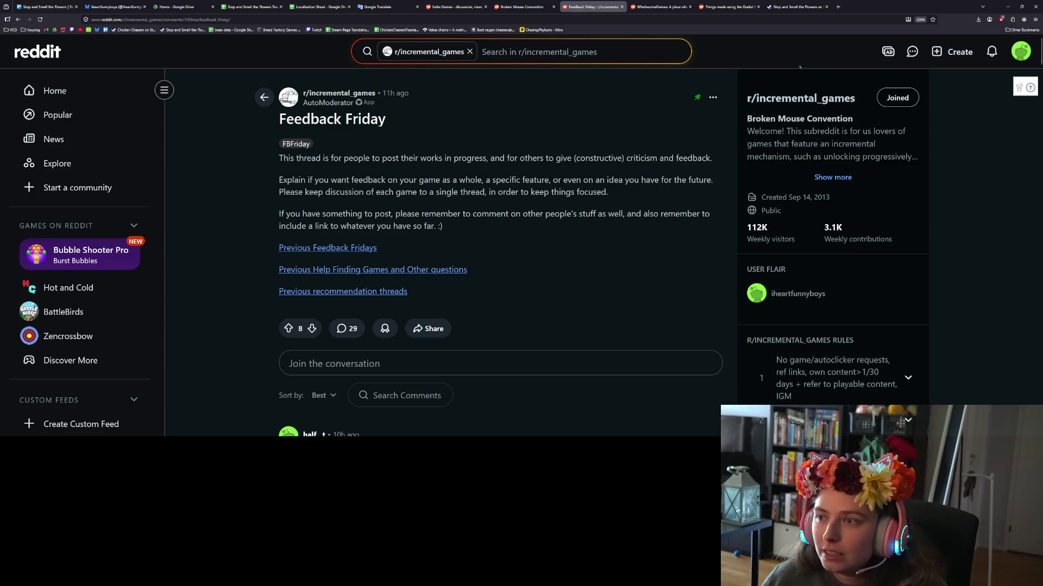
click(795, 7)
click(783, 20)
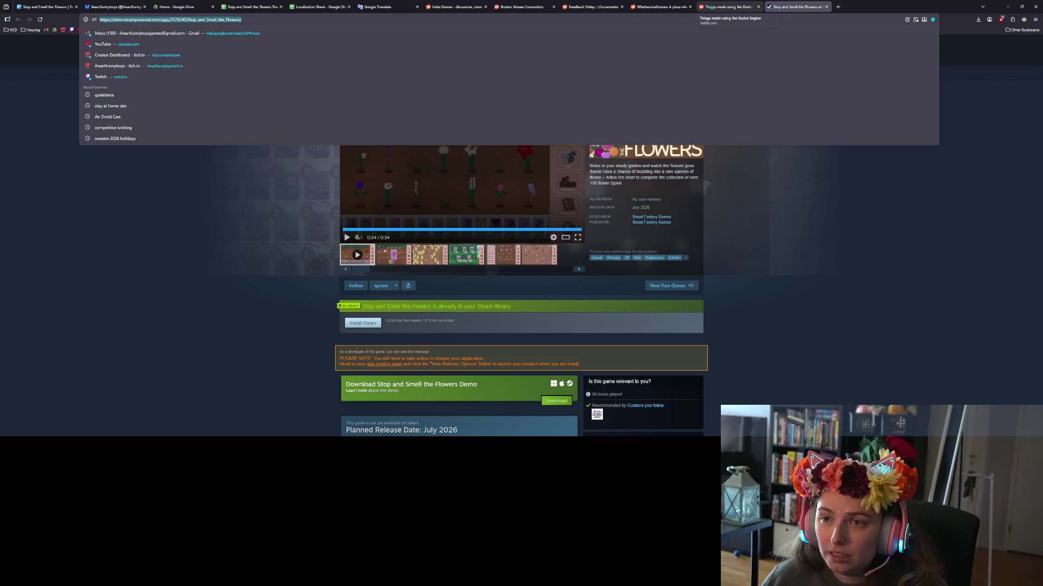
click(585, 8)
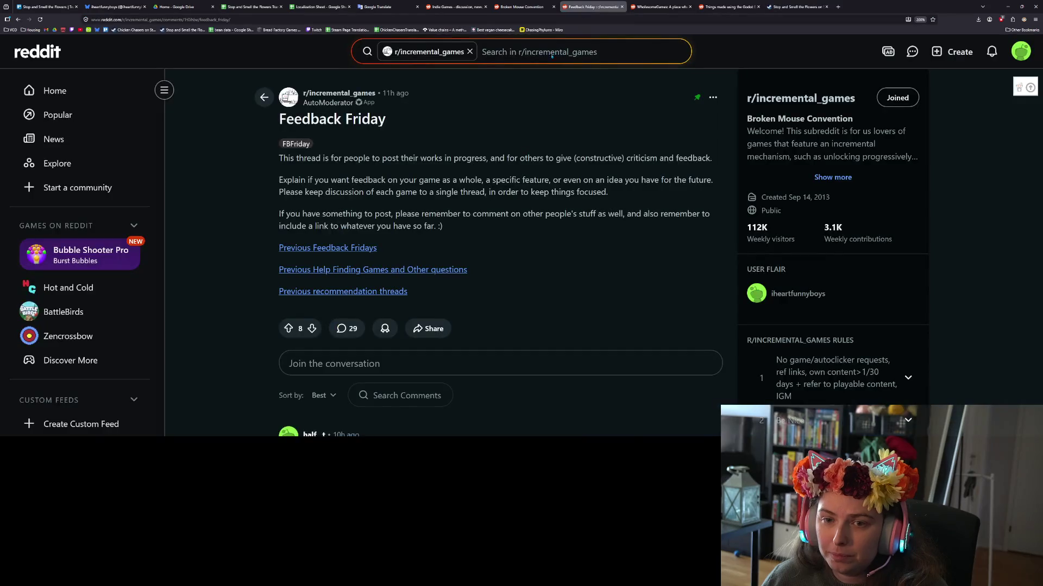
Start a new comment and open 'Previous Help Finding Games' threads in a background tab.
click(608, 367)
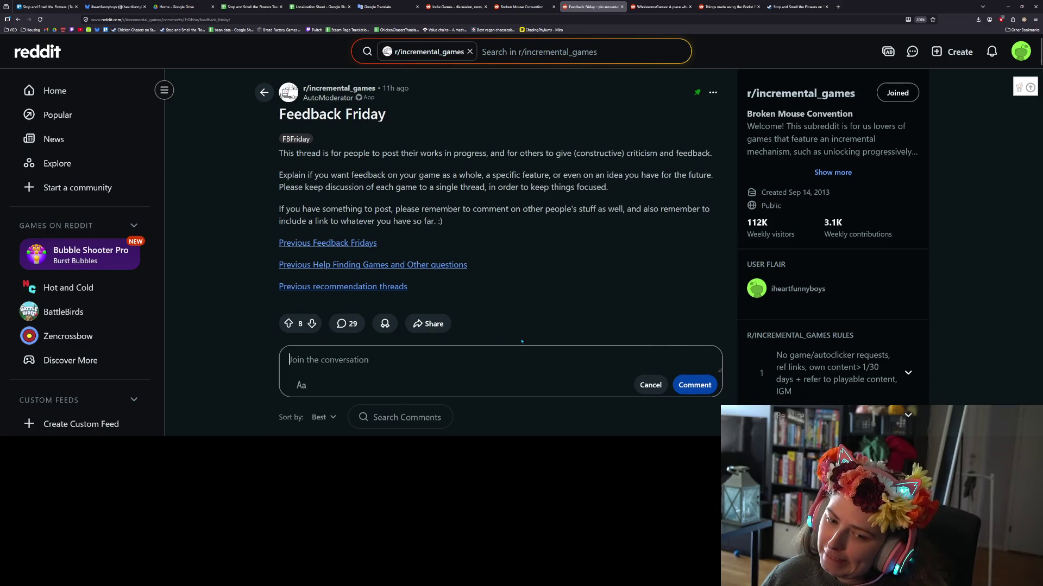
scroll(517, 343, down, 1)
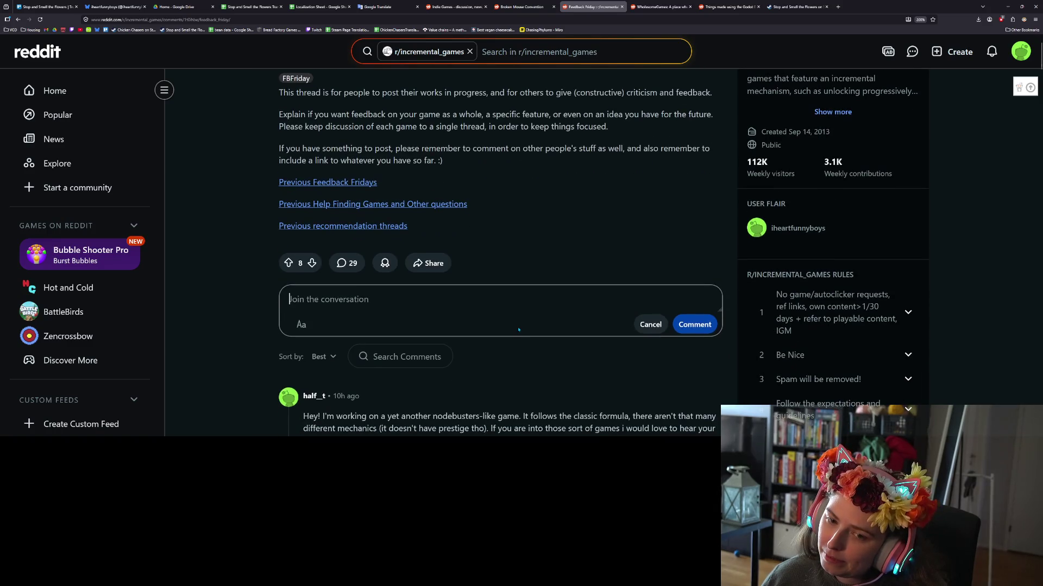
middle_click(400, 207)
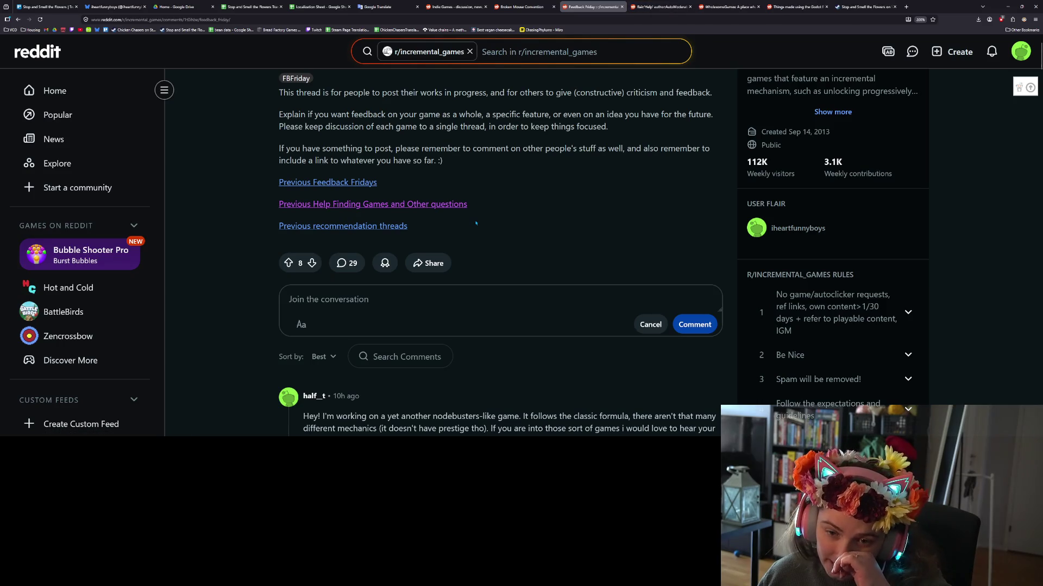
Close the flair:'Help' search tab, click into the Feedback Friday comment box, and scroll the thread.
click(655, 6)
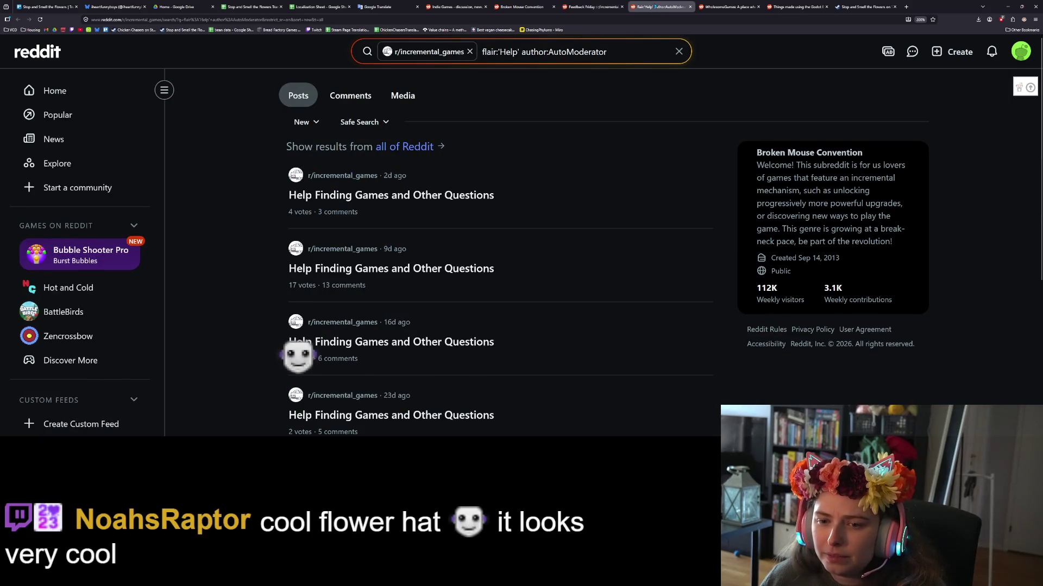
click(690, 7)
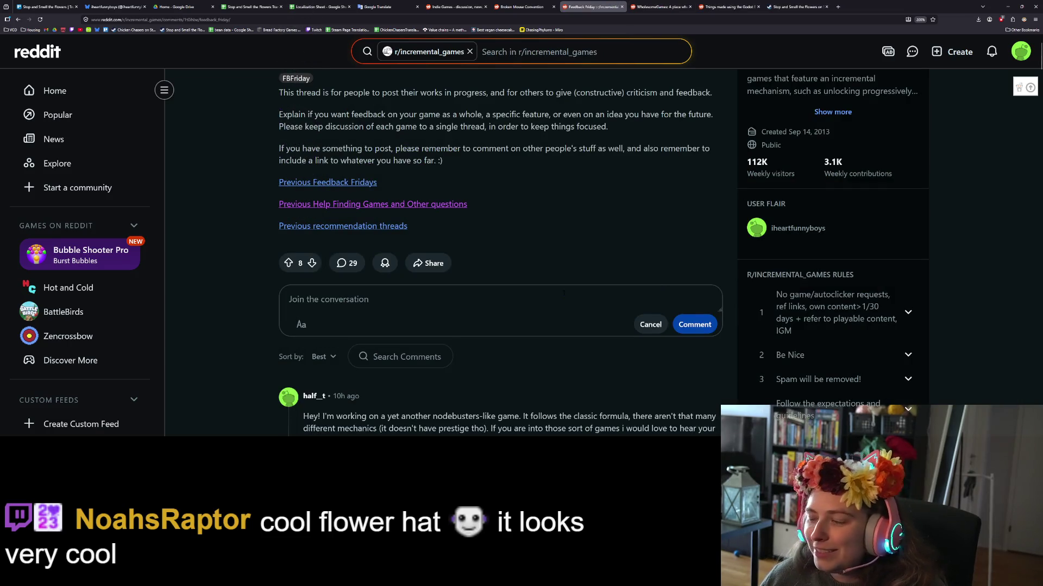
click(467, 301)
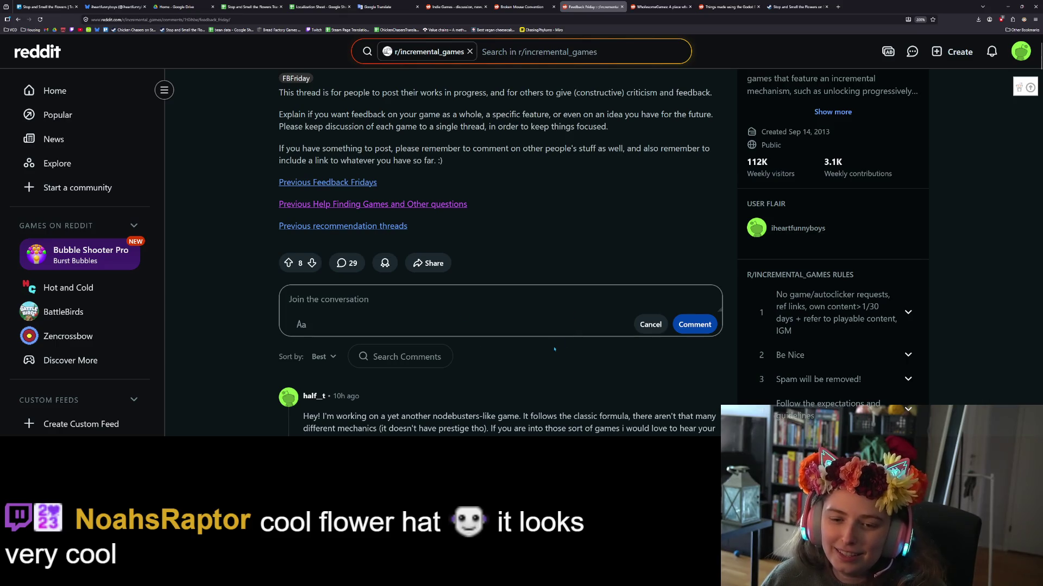
scroll(554, 350, up, 1)
scroll(550, 349, down, 4)
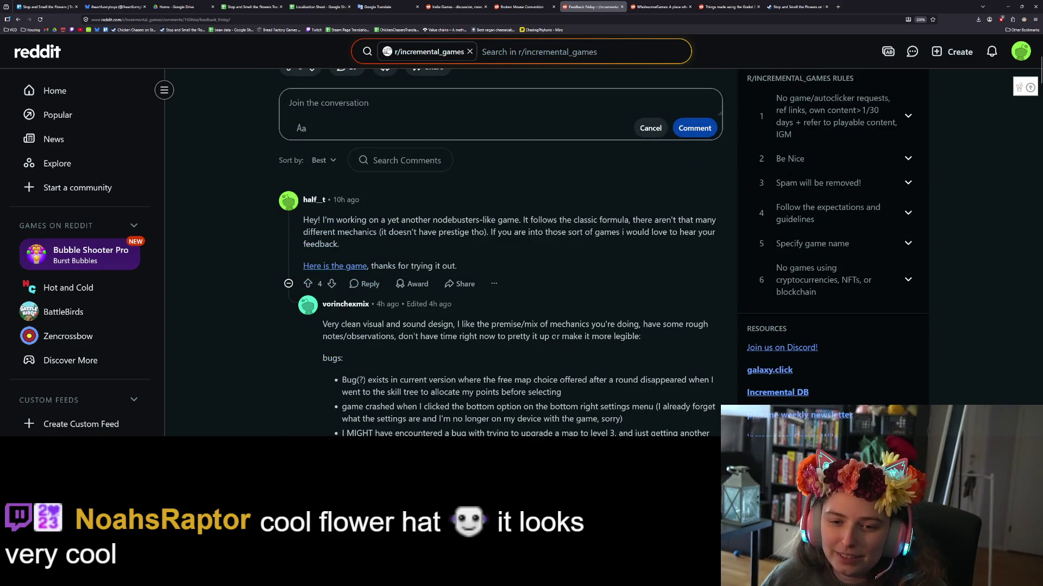
scroll(554, 336, down, 10)
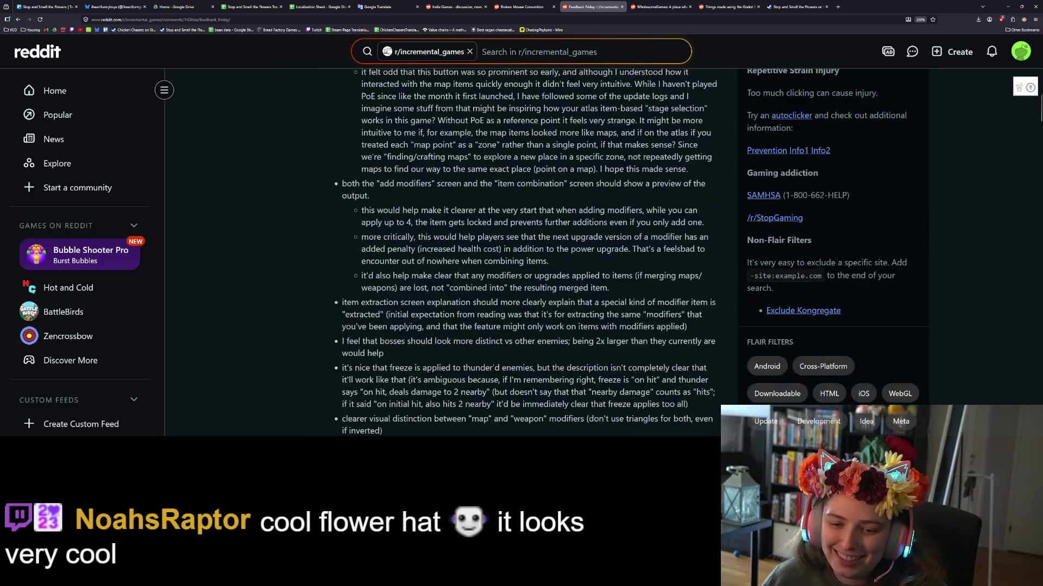
scroll(554, 336, down, 10)
scroll(554, 337, up, 14)
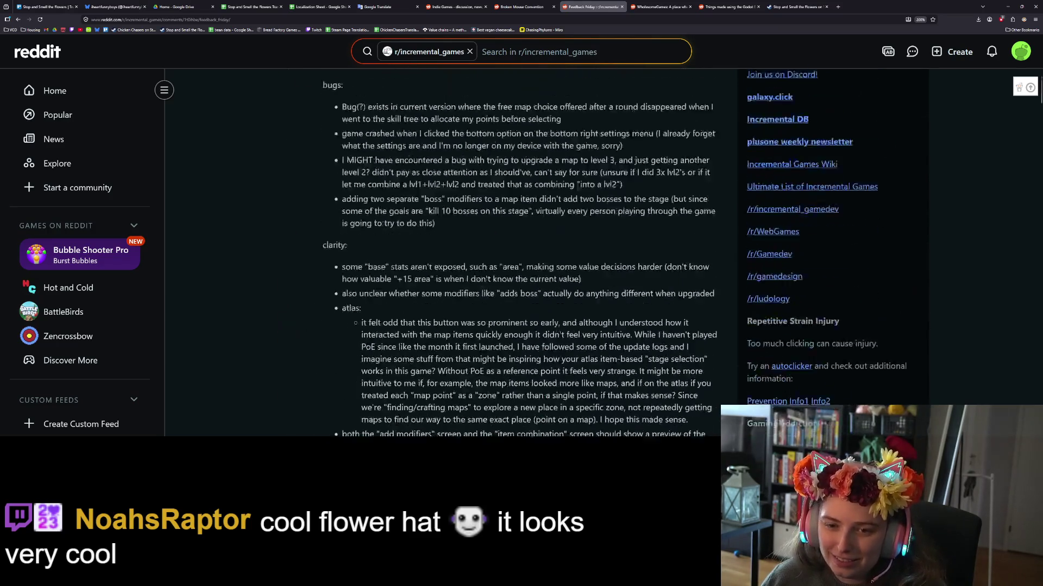
scroll(368, 328, up, 10)
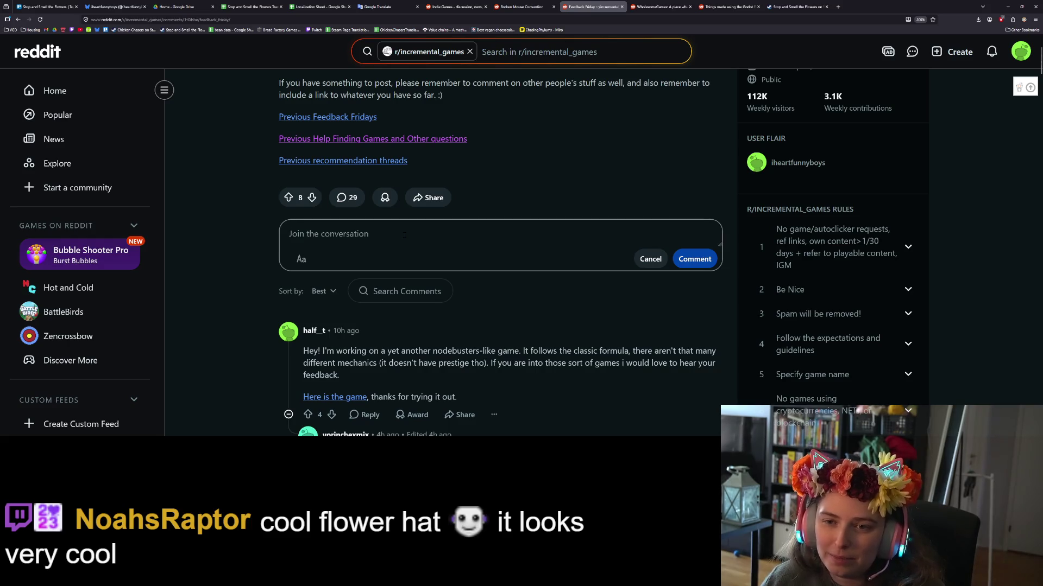
scroll(462, 304, up, 3)
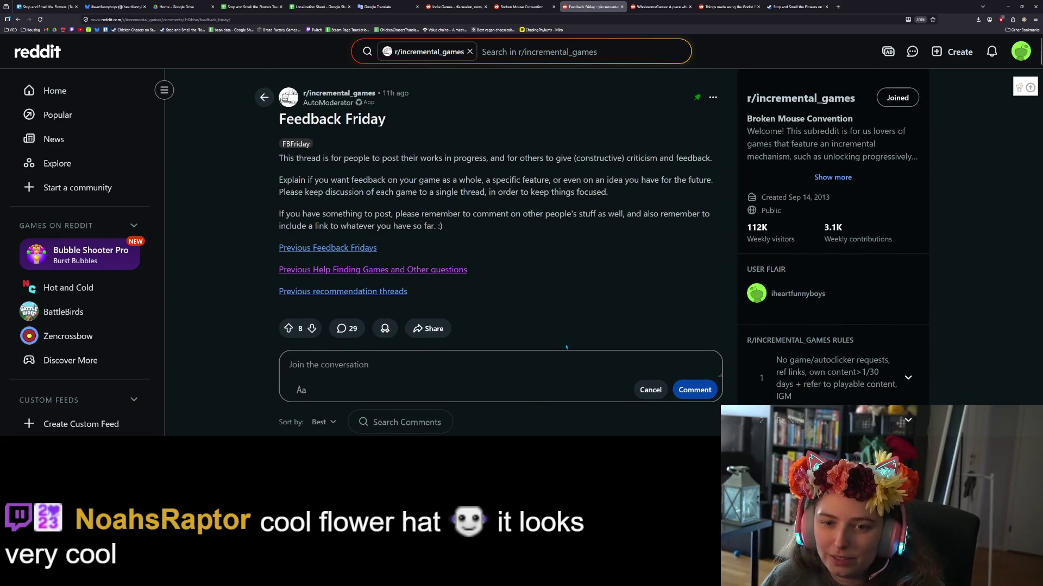
scroll(566, 347, down, 2)
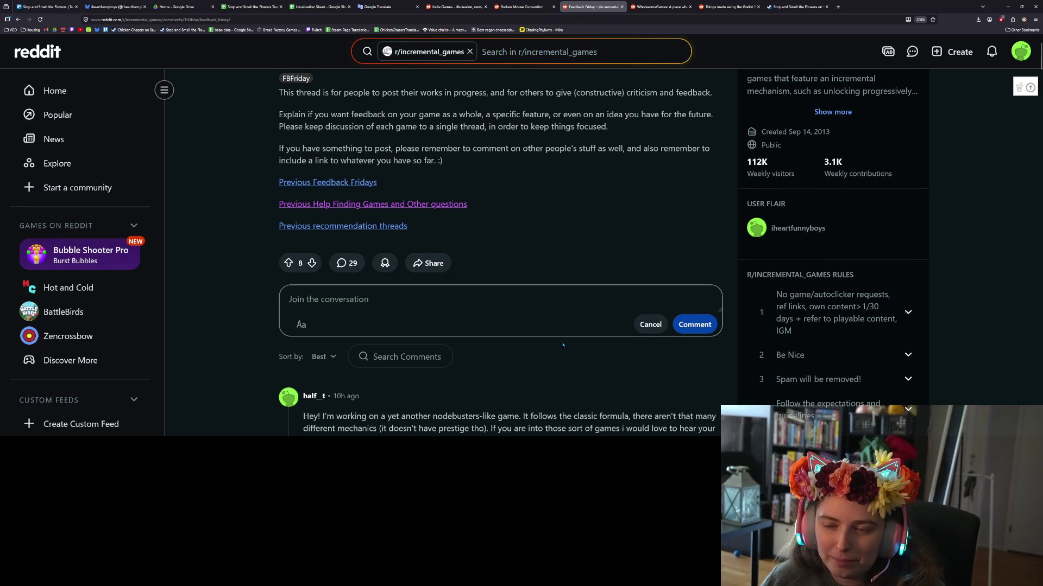
Type the opening: the game is *kind of* an incremental, unsure if incremental **enough** to belong in this subreddit.
text(Hi)
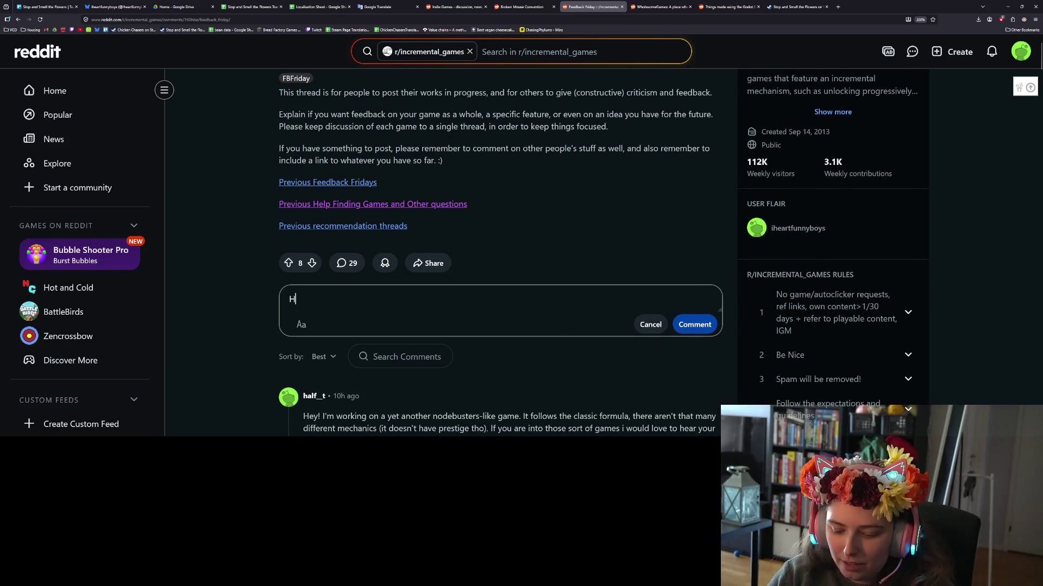
text(! I ha)
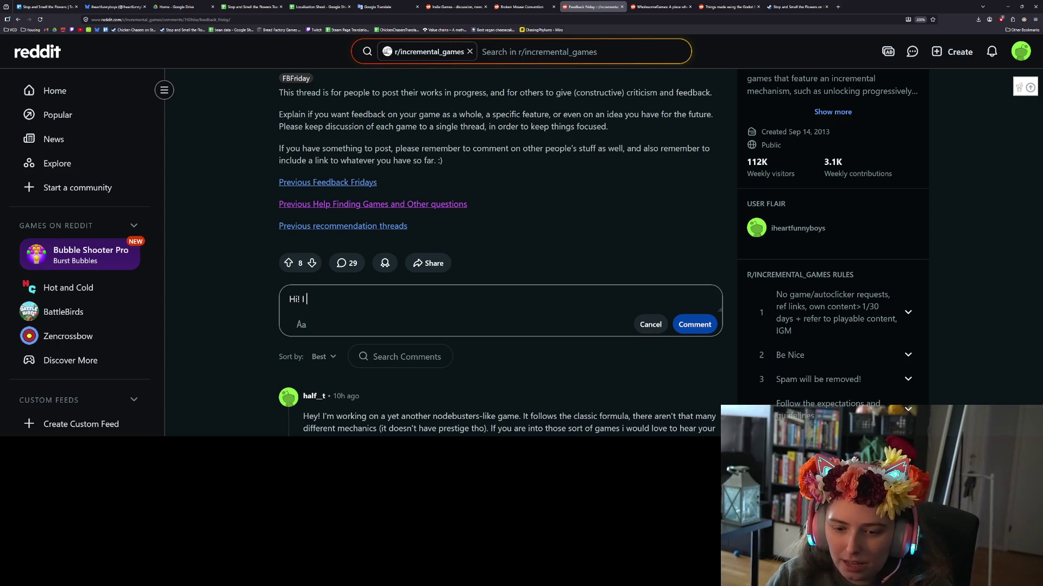
text(ve )
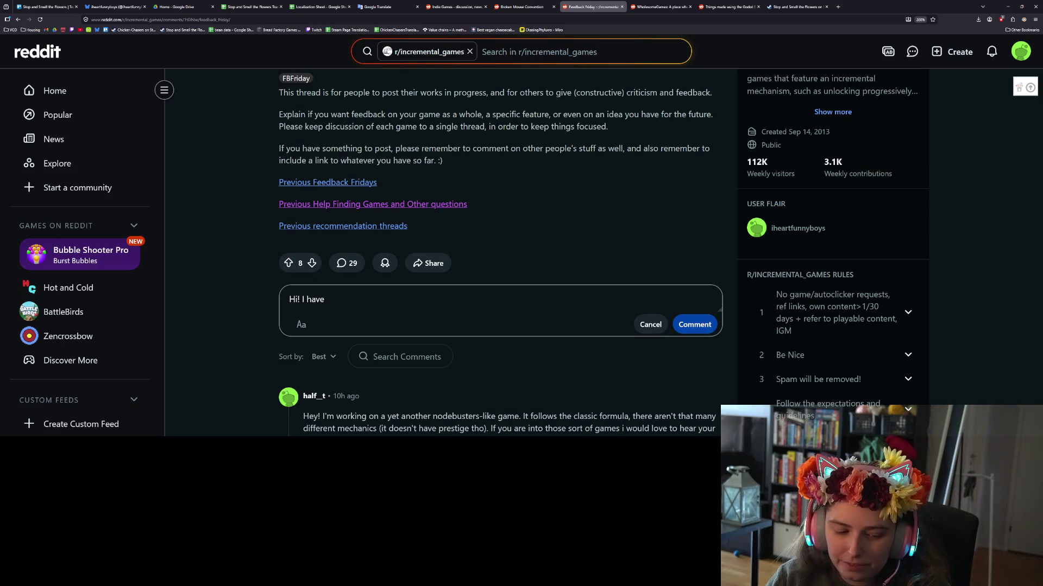
text(a)
text(e that )
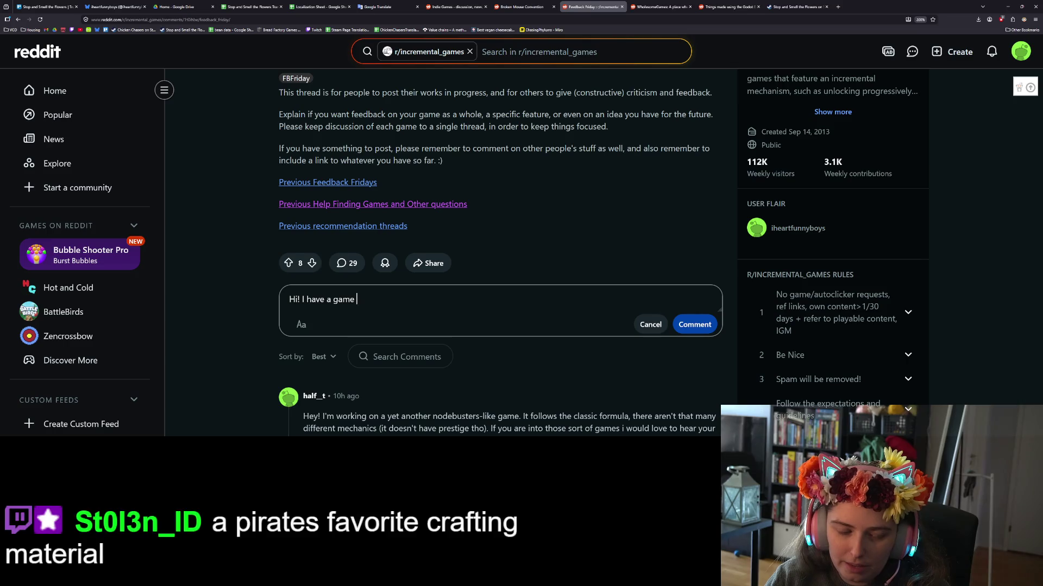
text(is )
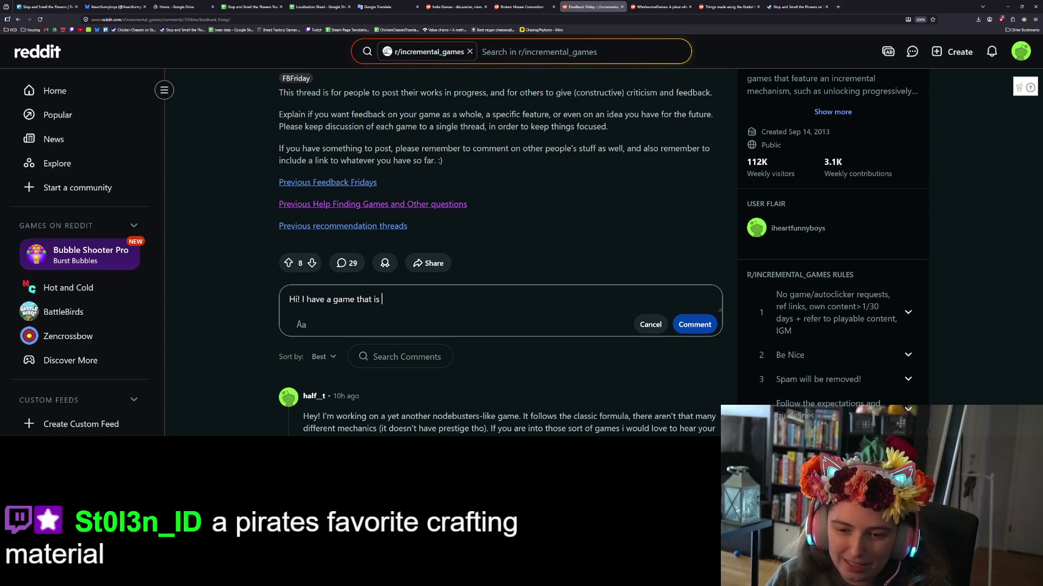
text(kind of)
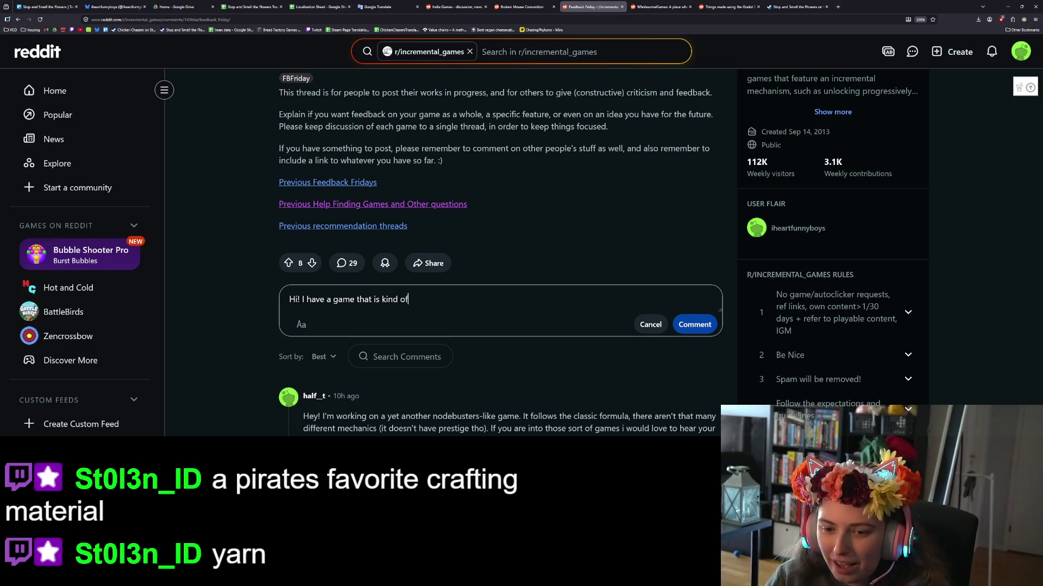
key(BackSpace)
key(BackSpace)
key(BackSpace)
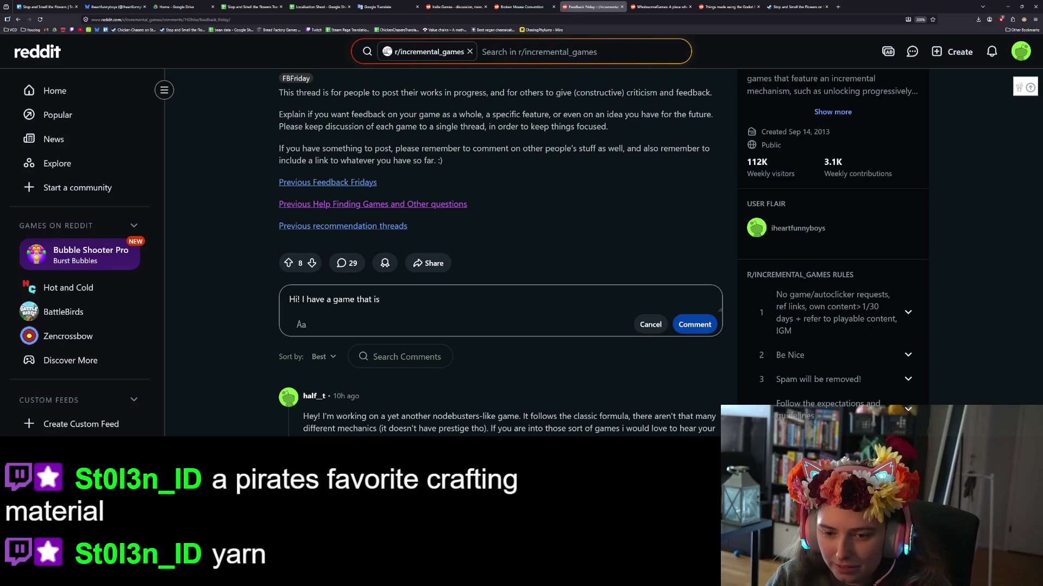
text(kind of)
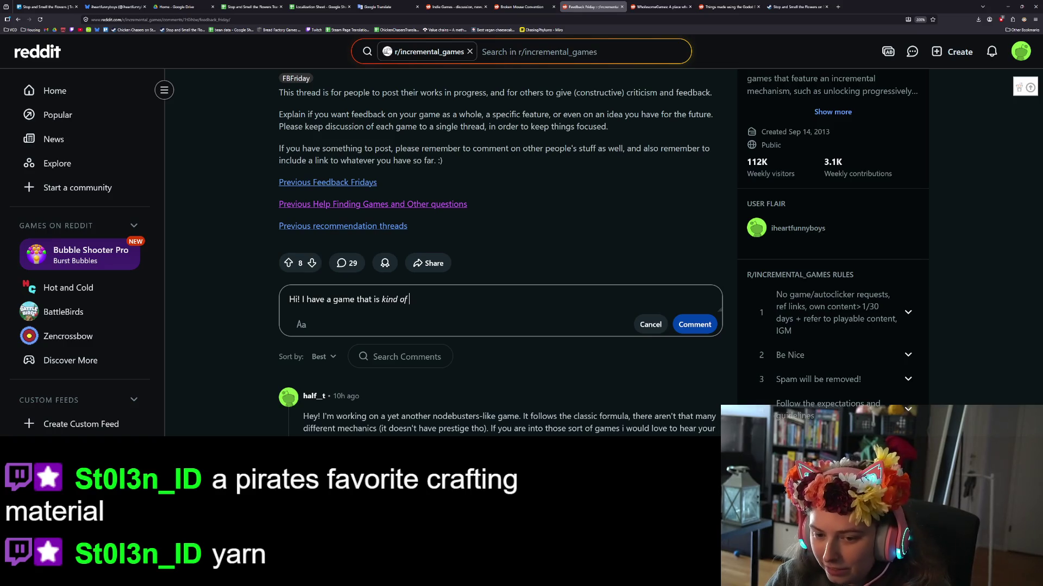
text( an increment)
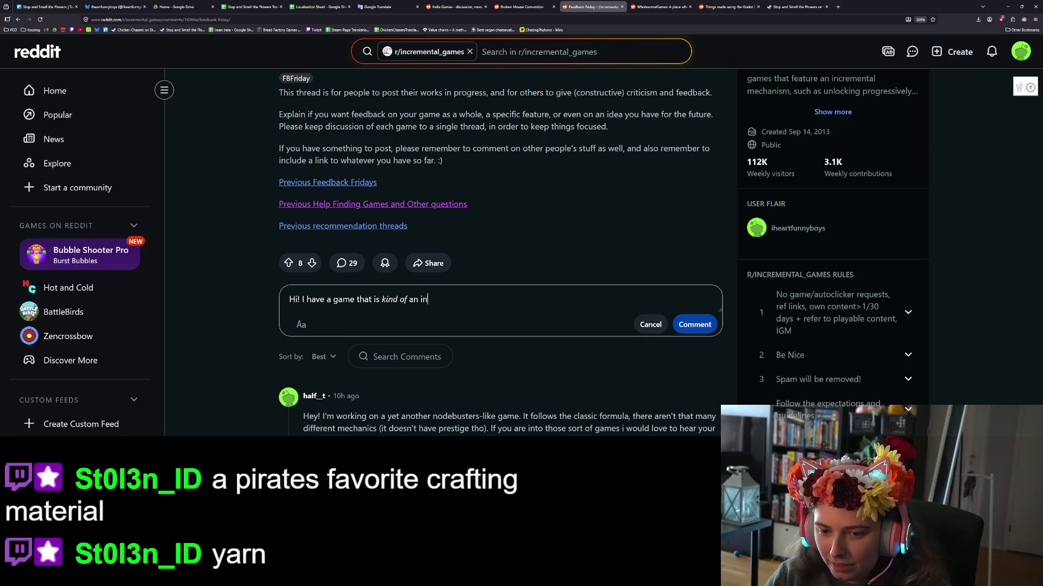
text(al, but I a)
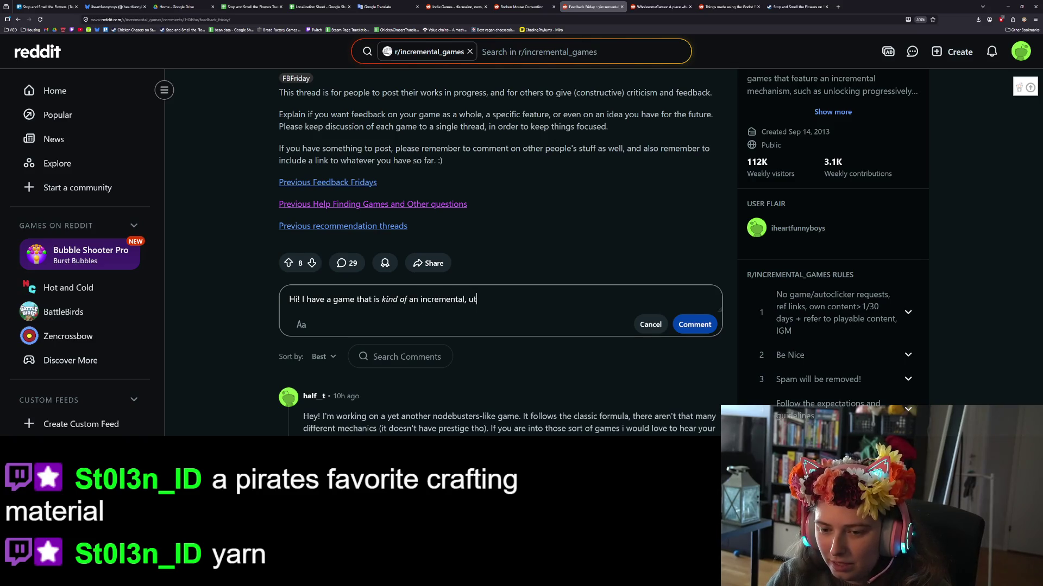
text(m not sure )
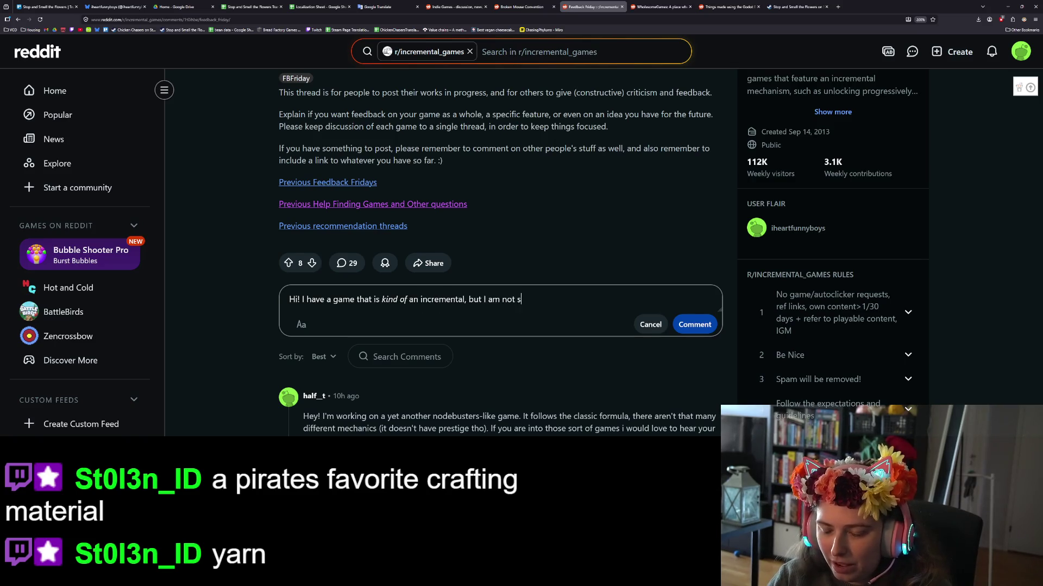
text(if it i)
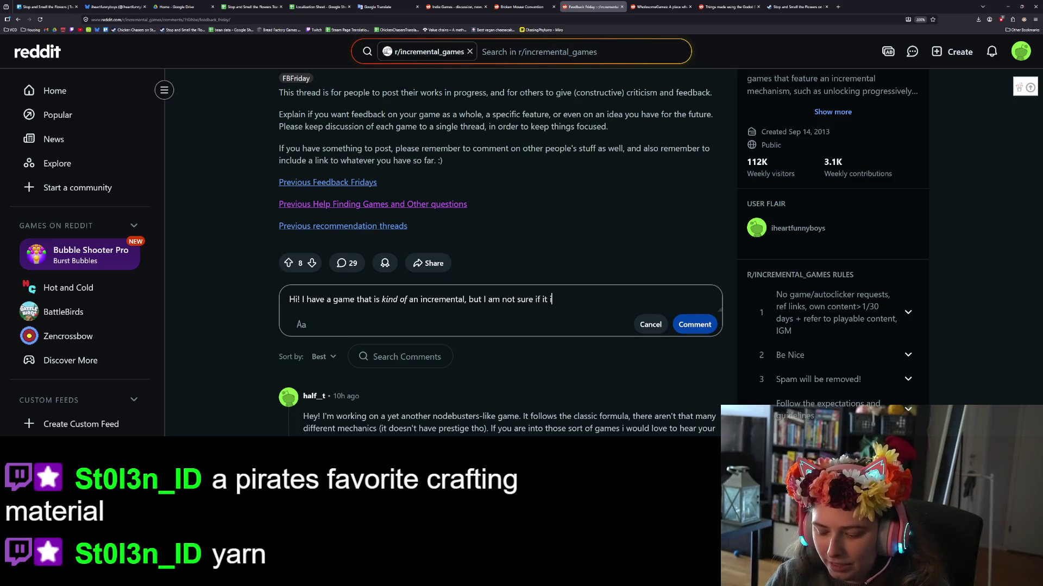
text(s incremental )
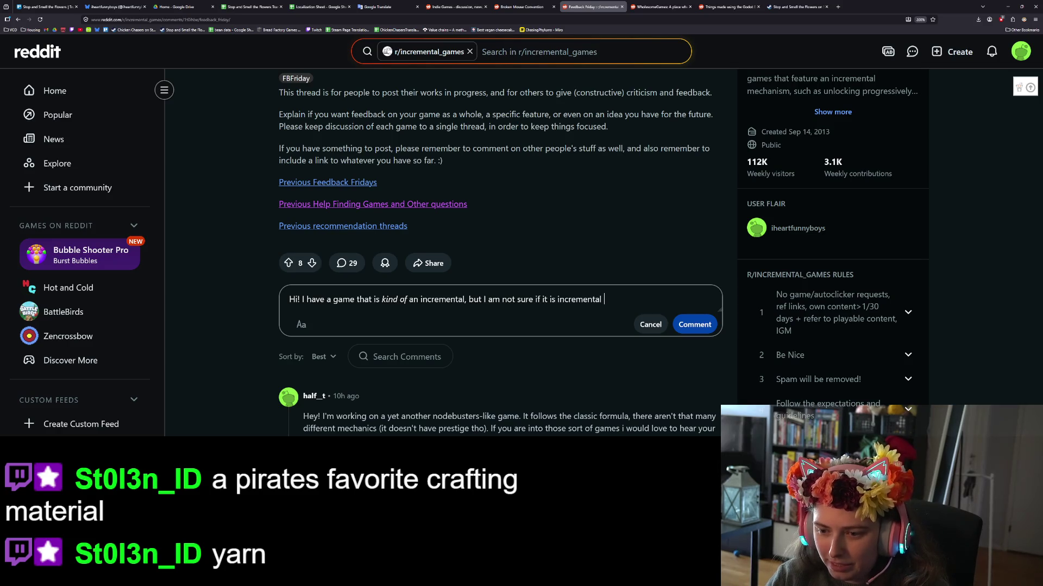
text(enoug)
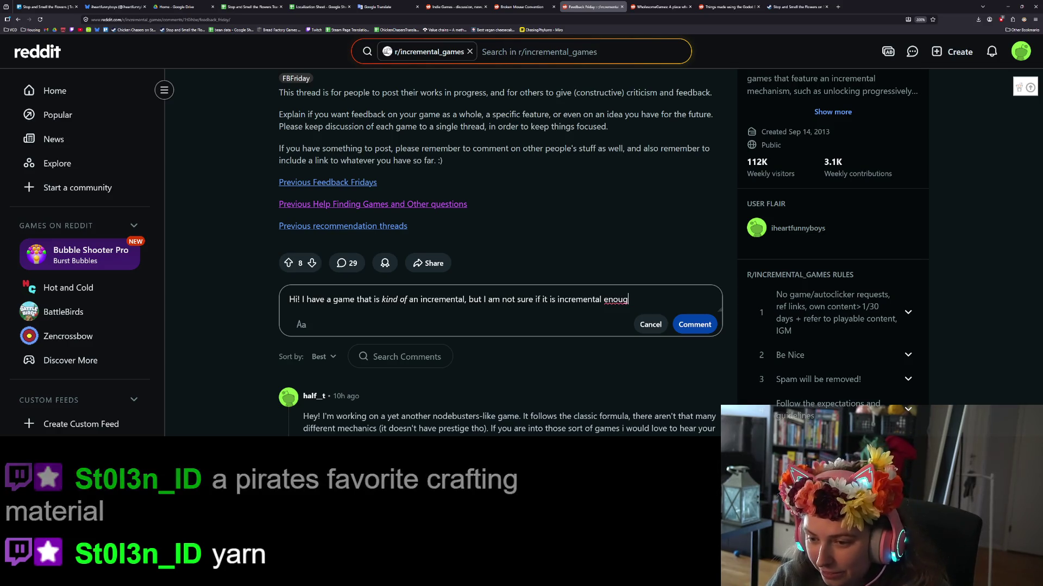
key(ctrl+BackSpace)
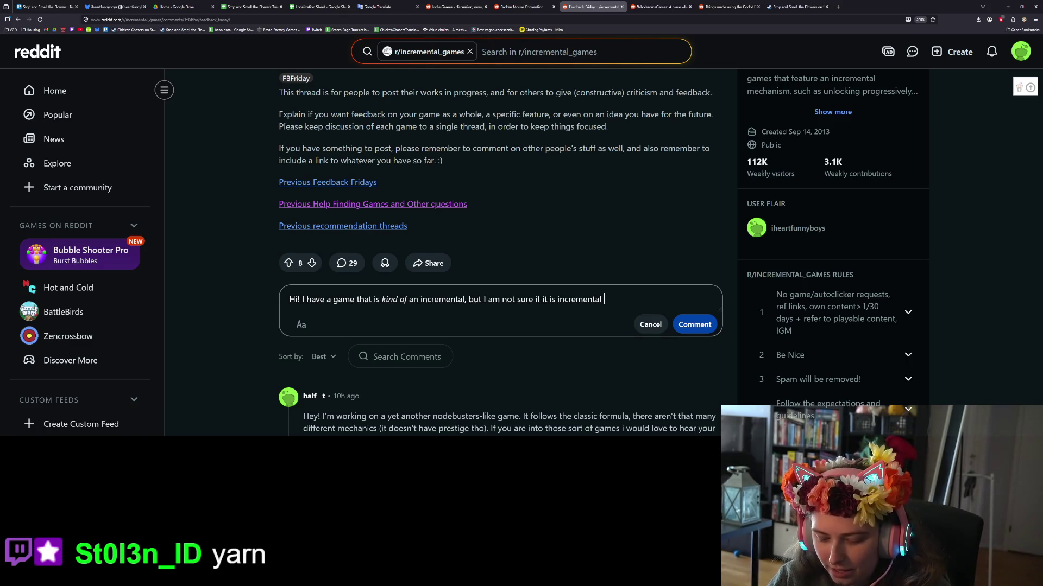
text(en)
key(BackSpace)
key(BackSpace)
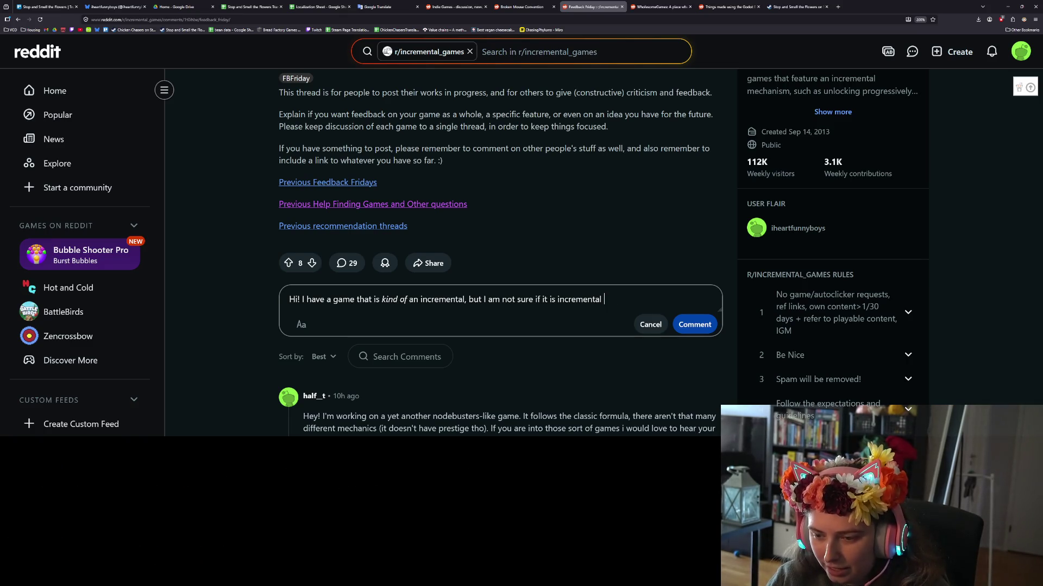
text(enough)
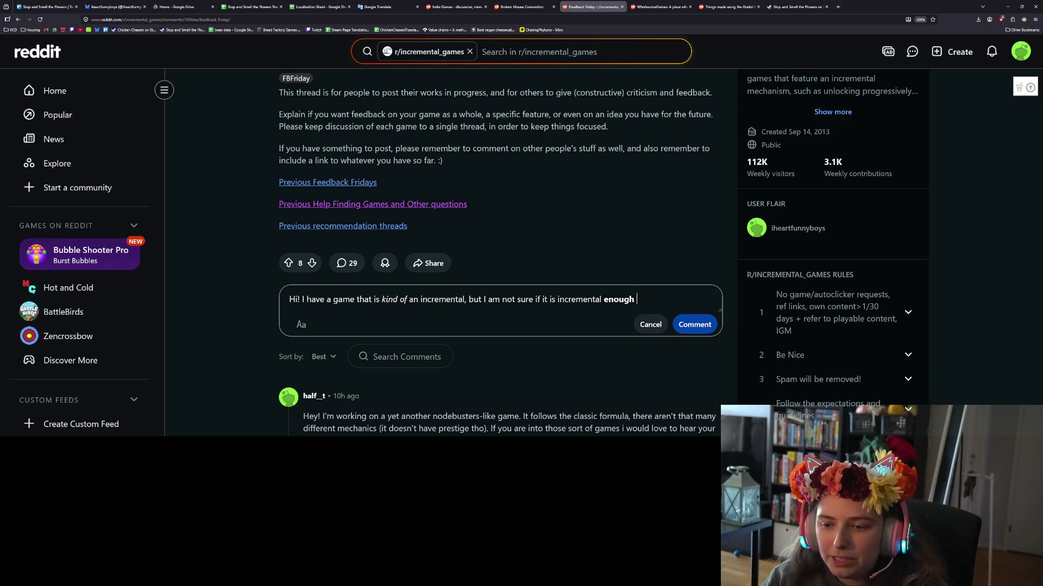
text(to be)
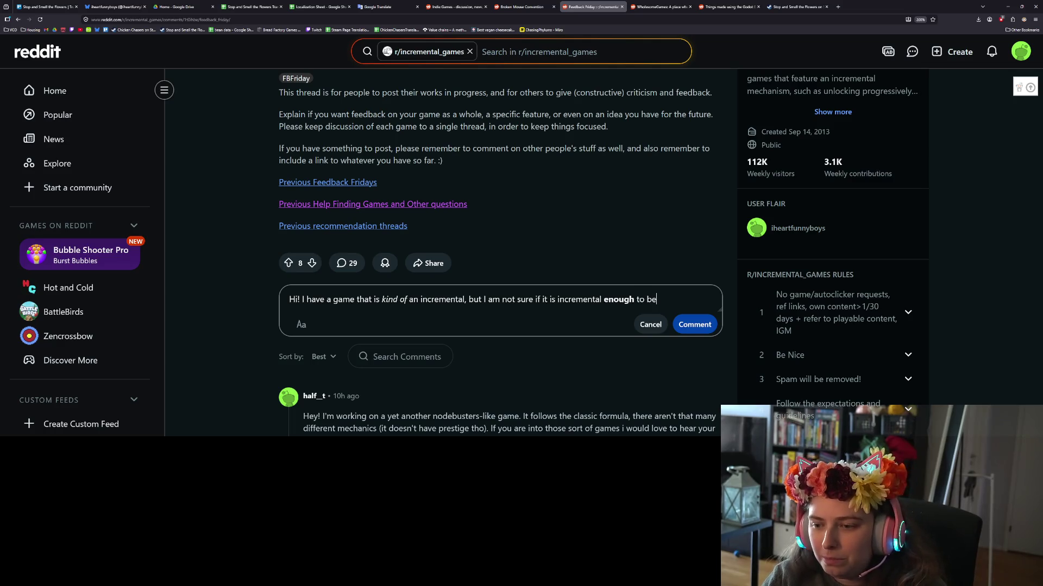
text(long in thi)
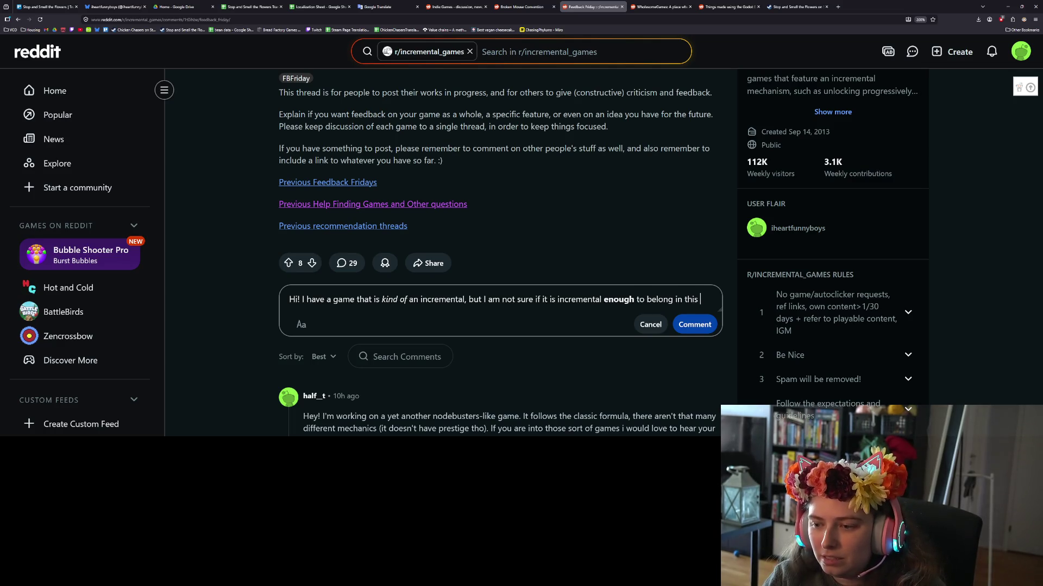
text( subreddit. )
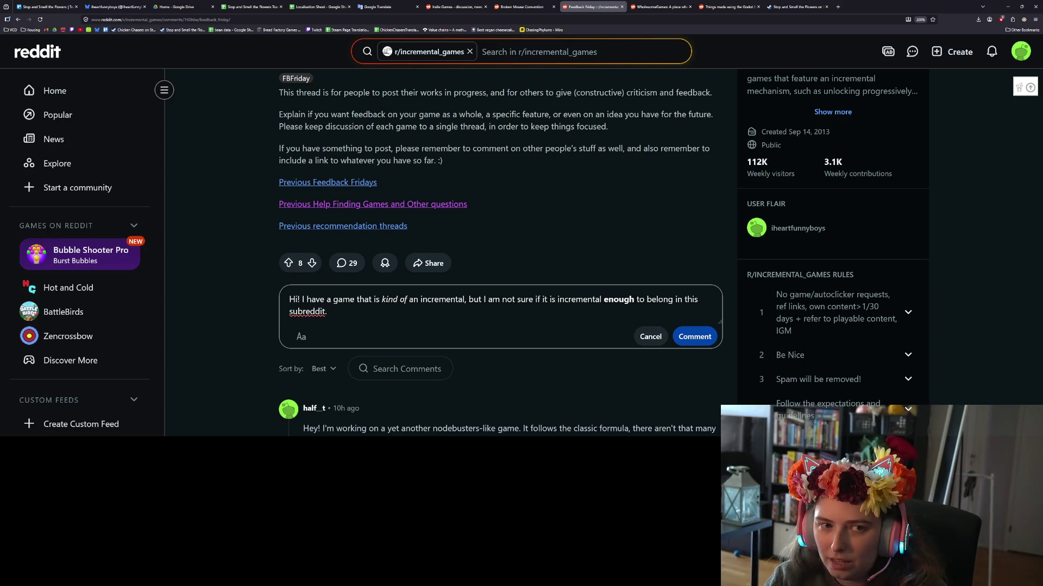
text(I fina)
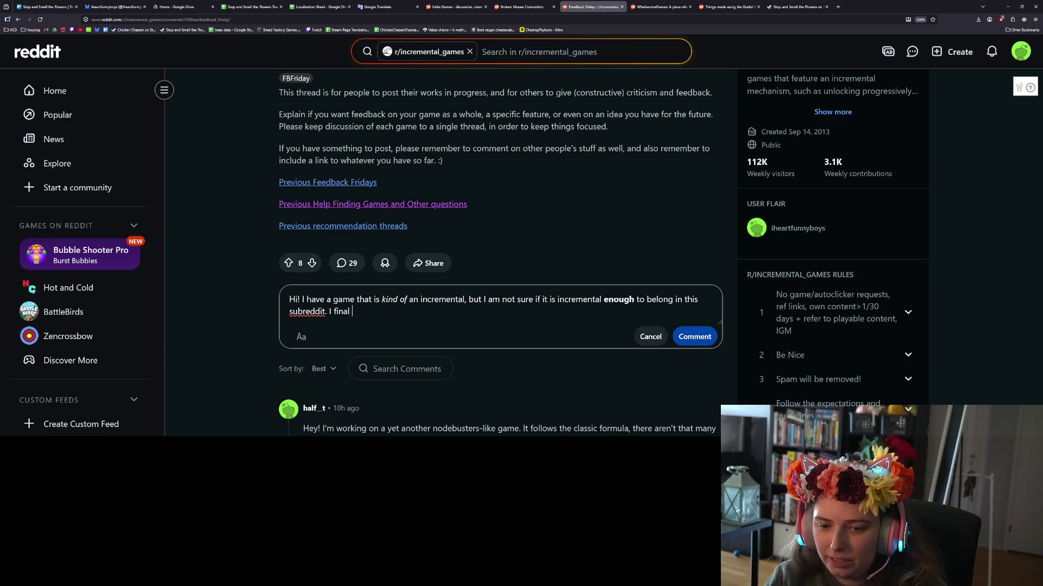
text(ly publi)
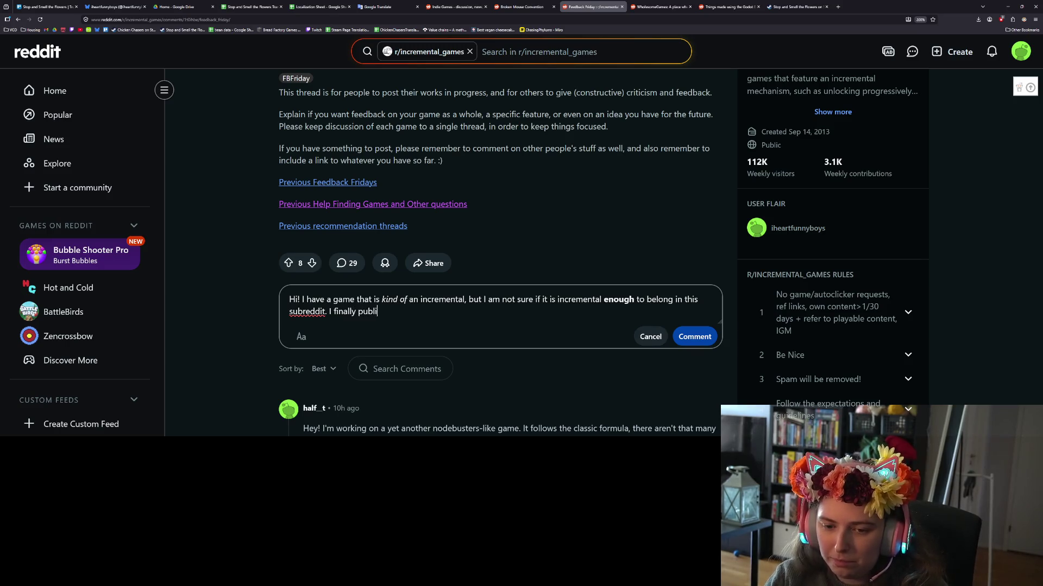
text(shed my demo)
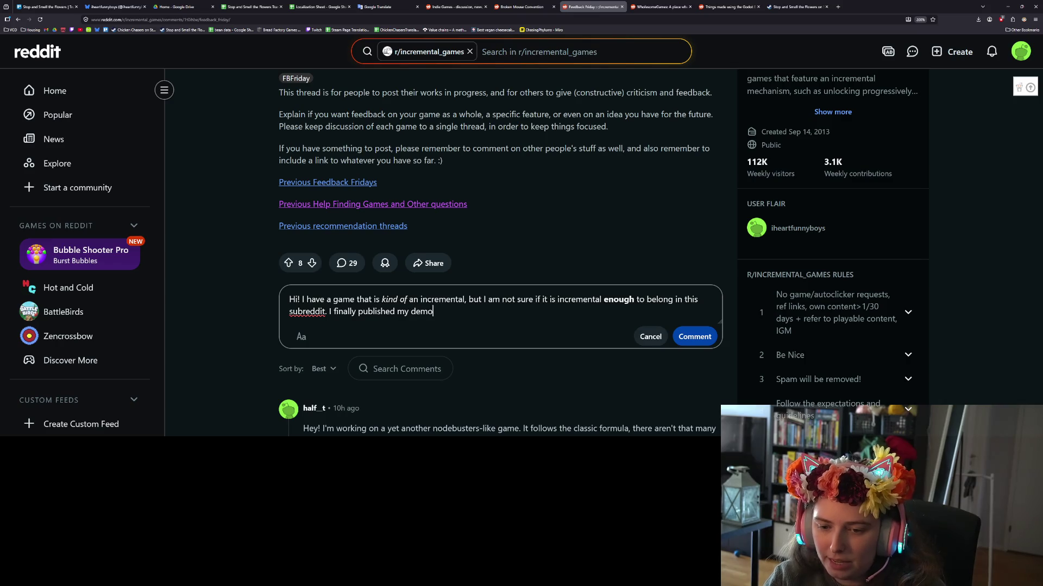
text( o)
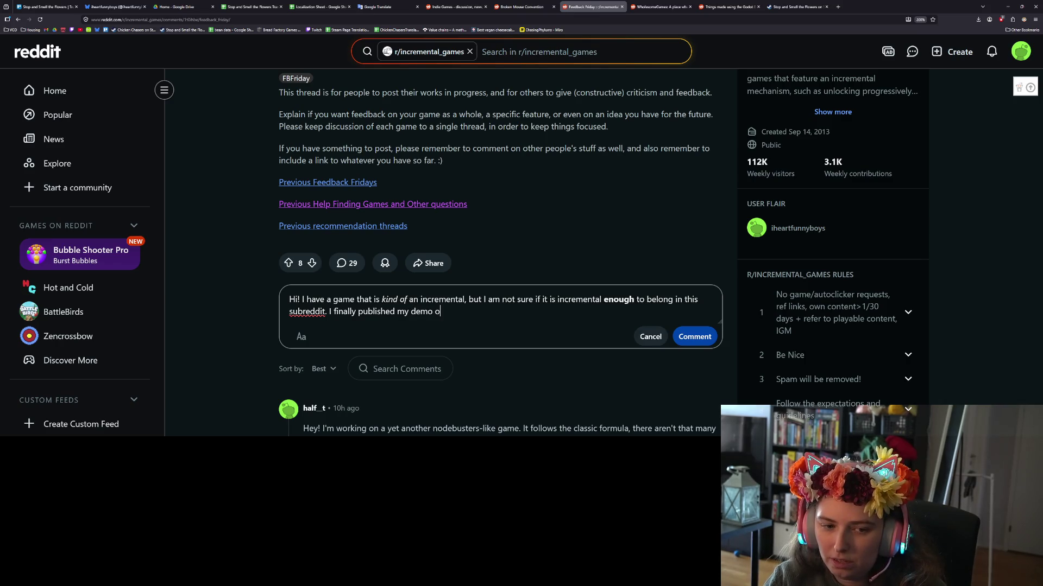
text(n Steam)
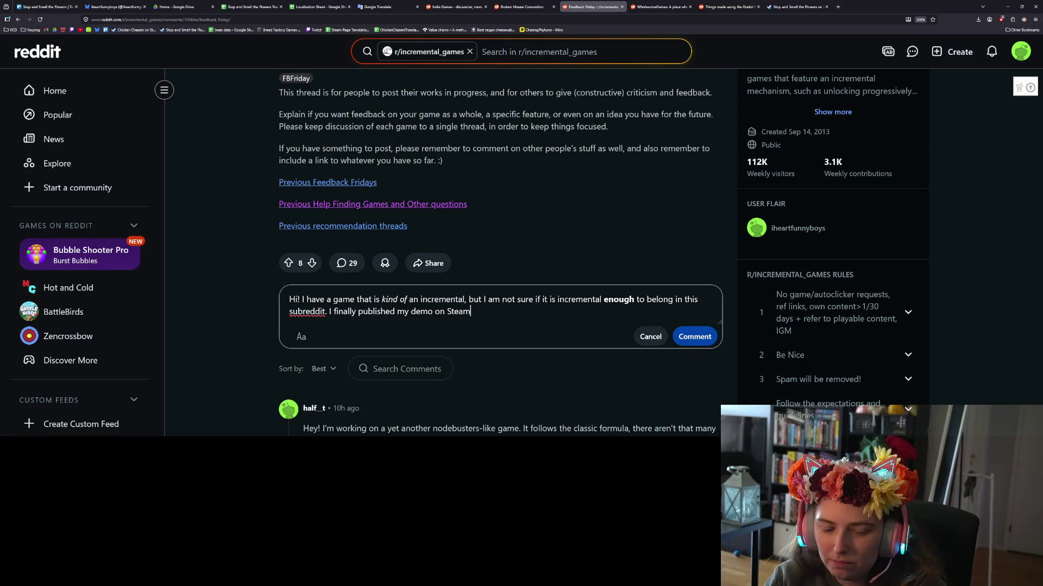
text( and )
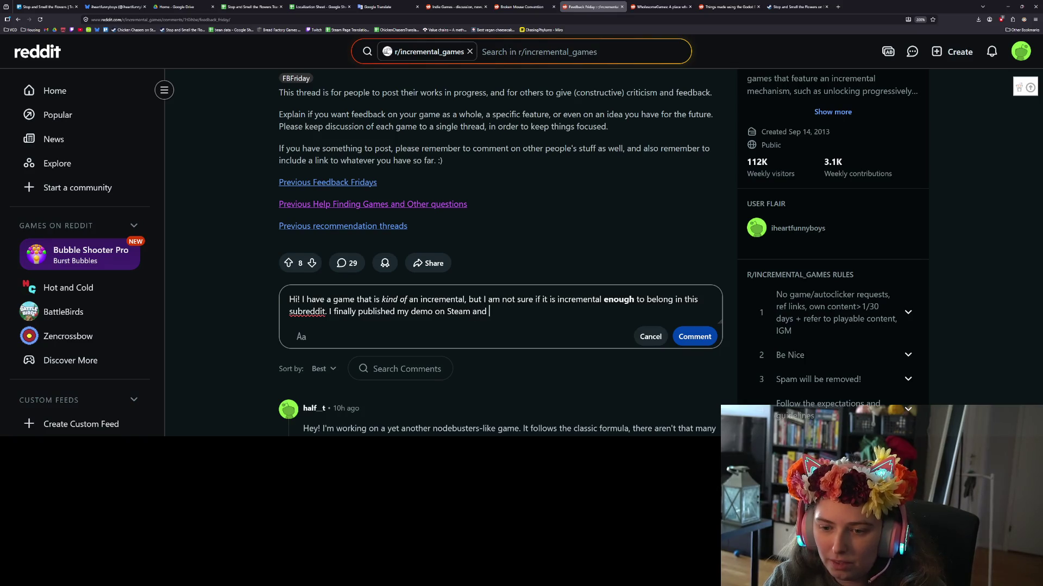
text(woul)
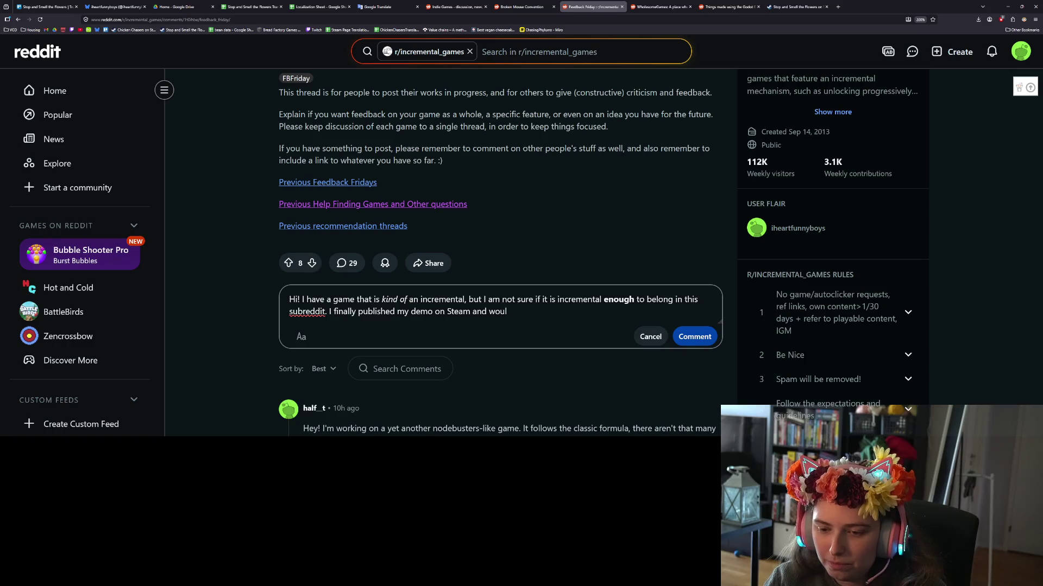
text(d)
Delete the unfinished 'I finally published my demo on Steam and would' sentence.
key(BackSpace)
key(BackSpace)
key(BackSpace)
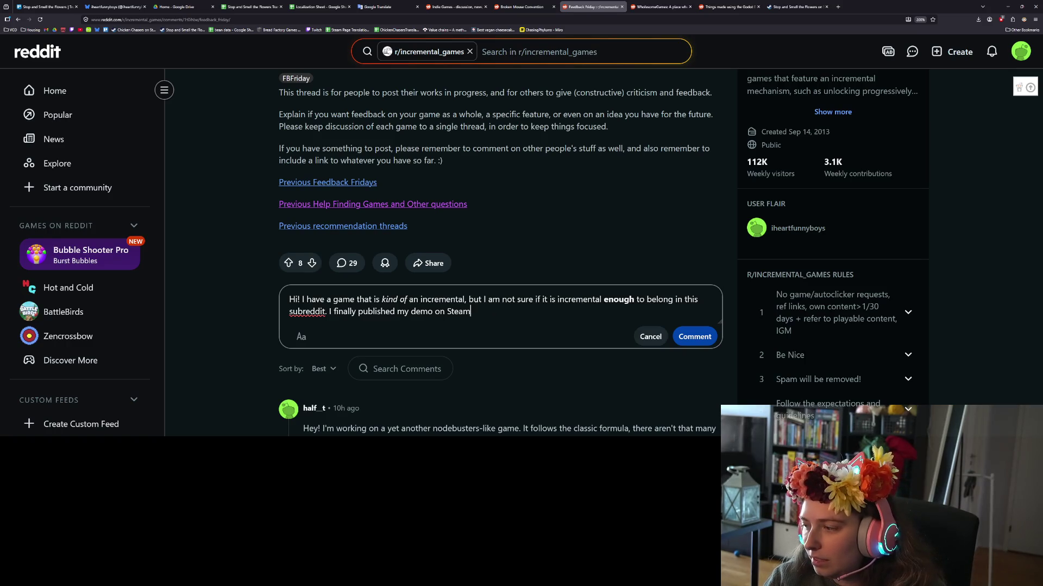
key(BackSpace)
key(BackSpace)
key(BackSpace)
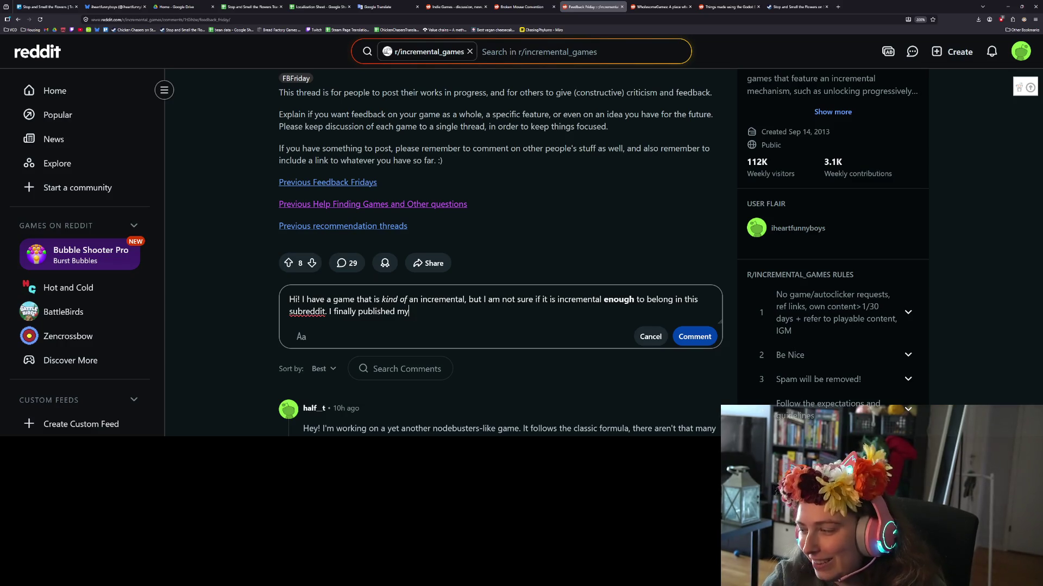
key(BackSpace)
key(BackSpace)
key(BackSpace)
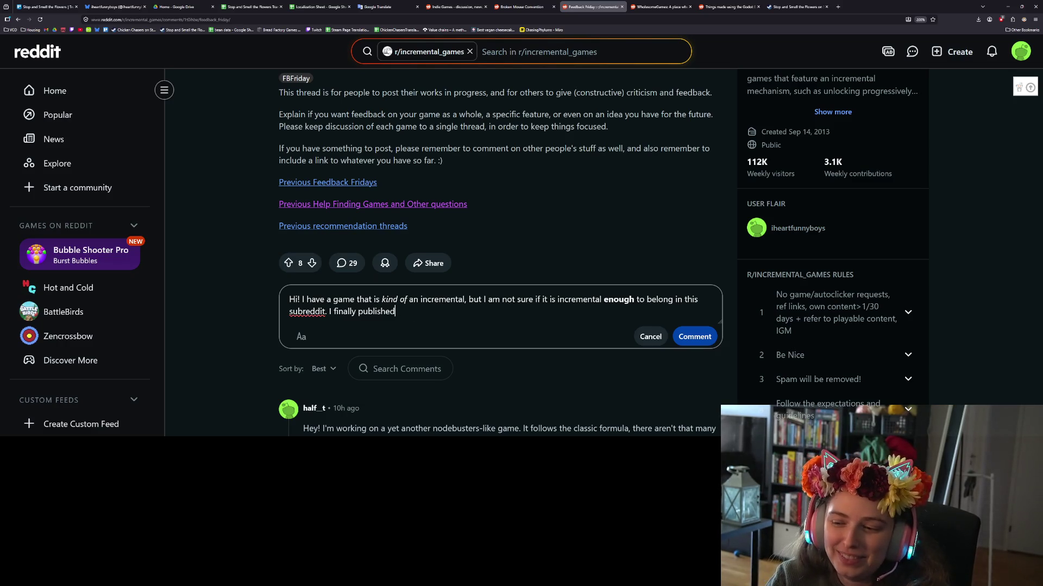
key(BackSpace)
key(BackSpace)
key(BackSpace)
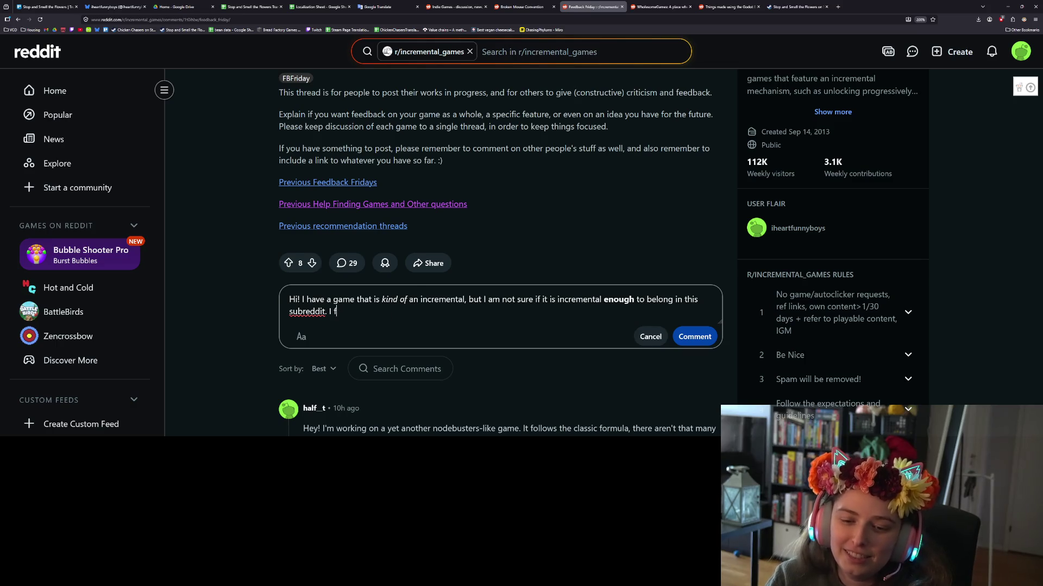
key(BackSpace)
key(BackSpace)
key(BackSpace)
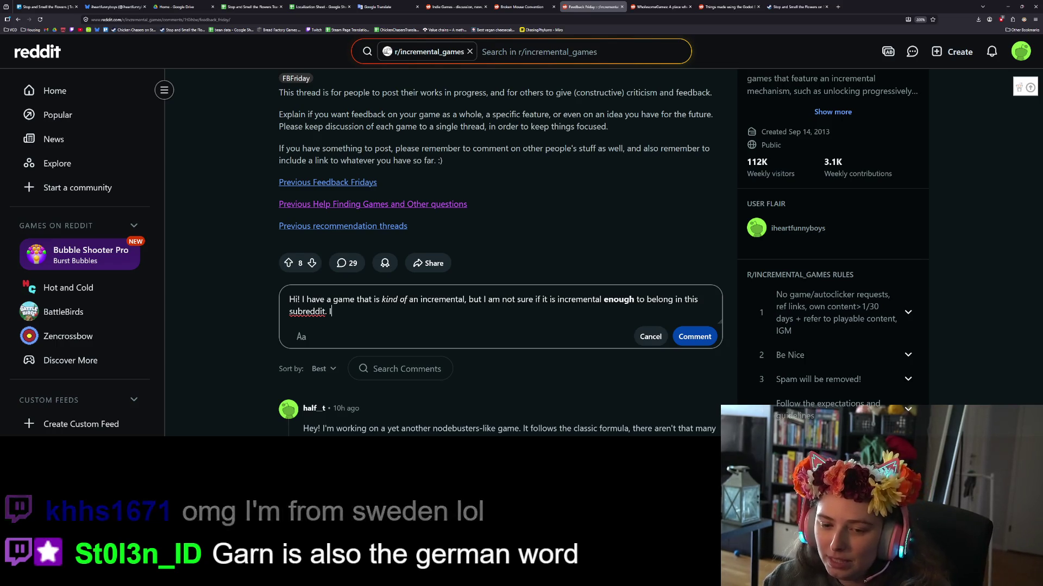
Add 'I posted in incrementaldB and galaxy click a few weeks ago, but the responses seemed mixed.'.
text(I posted in th)
key(BackSpace)
key(BackSpace)
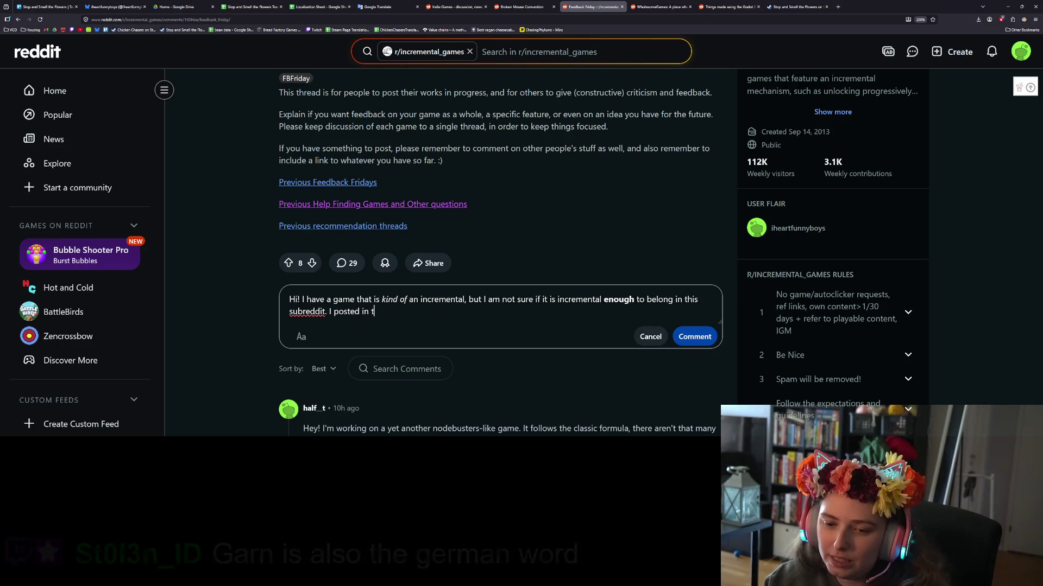
text(incremenb)
key(BackSpace)
key(BackSpace)
text(t)
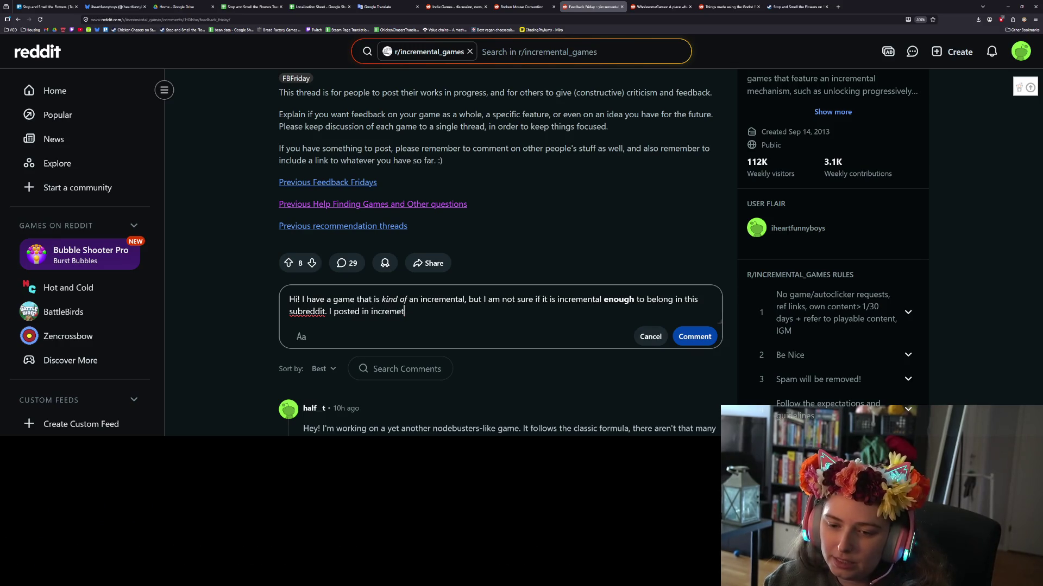
key(BackSpace)
text(ntal)
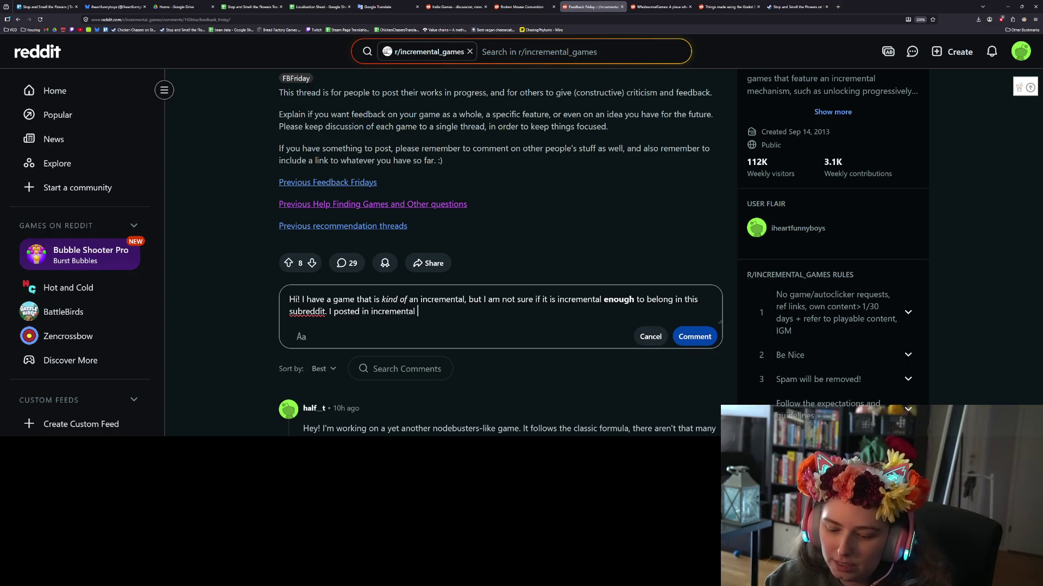
text(dB and gl)
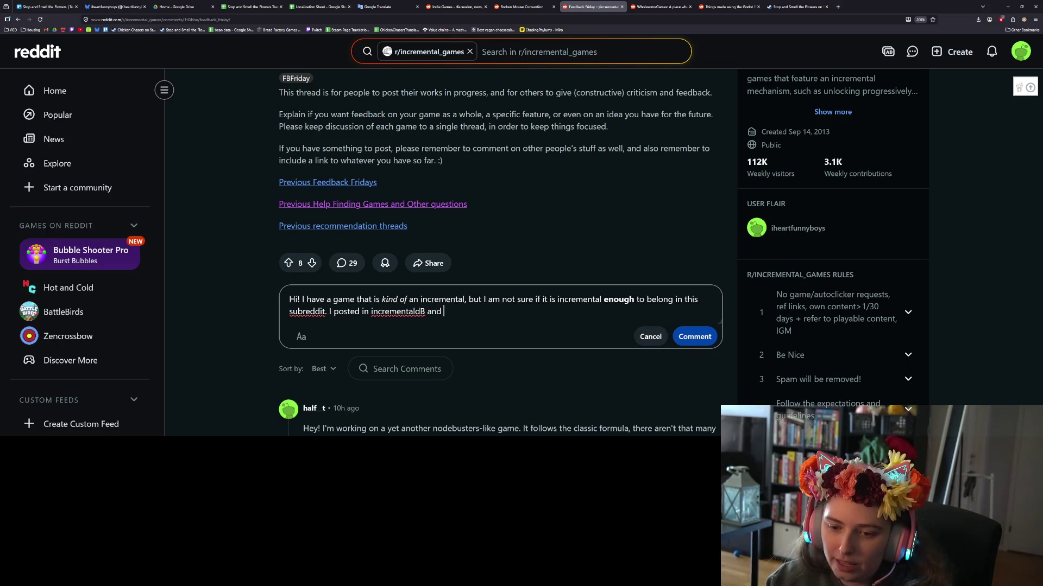
text(axa)
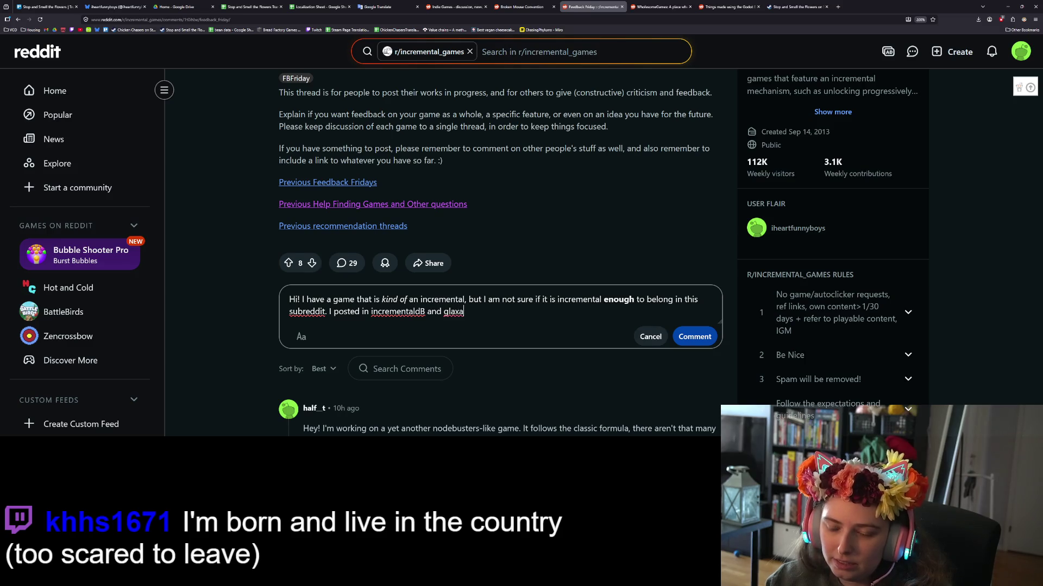
key(BackSpace)
key(BackSpace)
key(BackSpace)
text(alaxy)
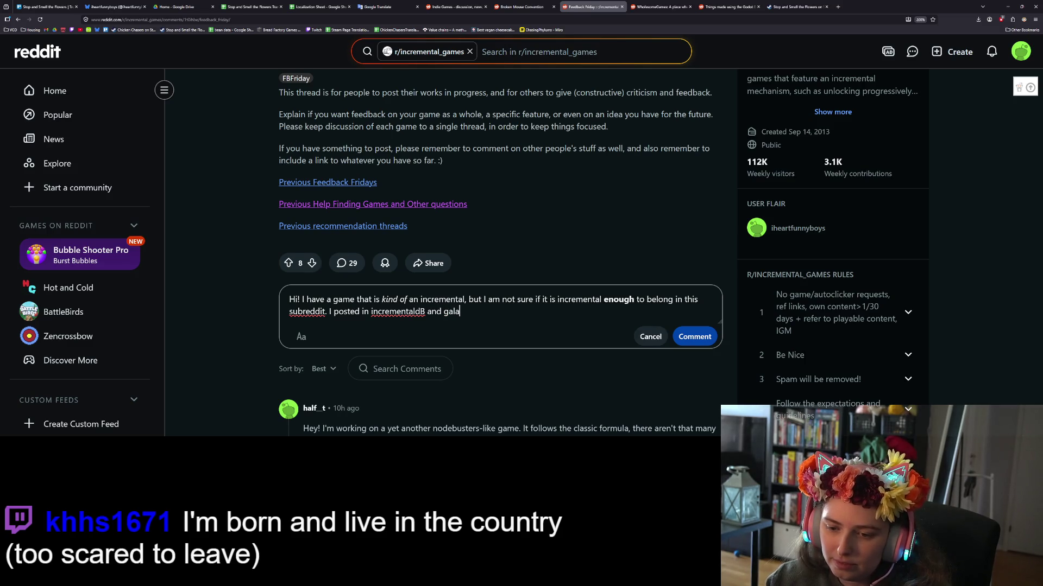
text( click a few )
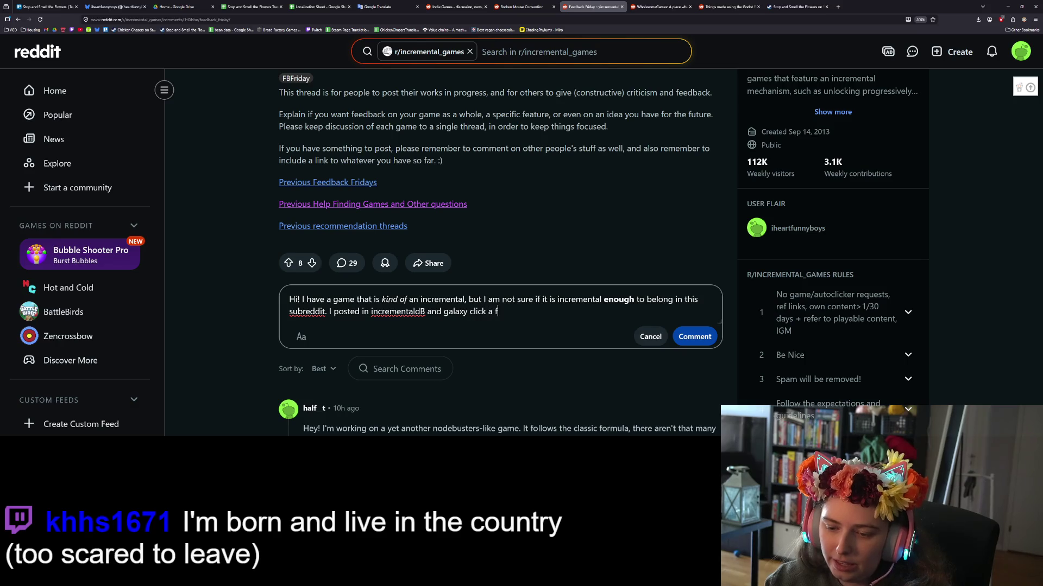
text(weeks ago)
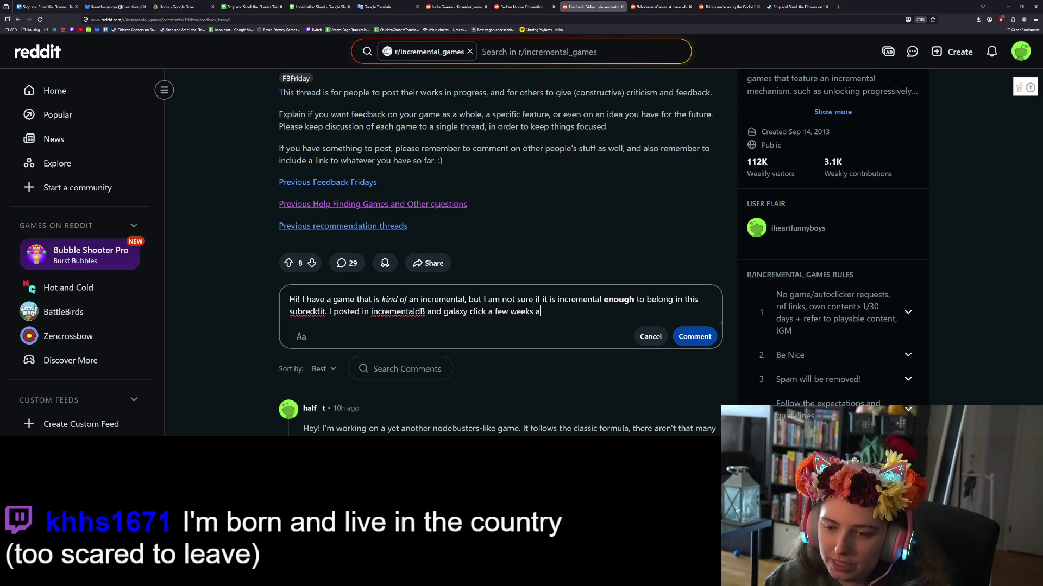
text(, but the )
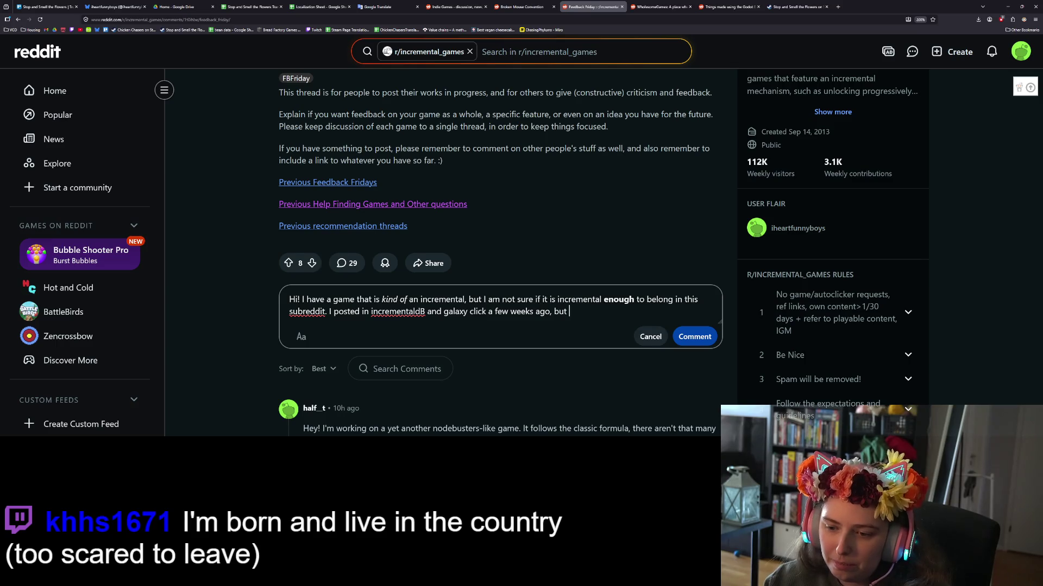
text(response)
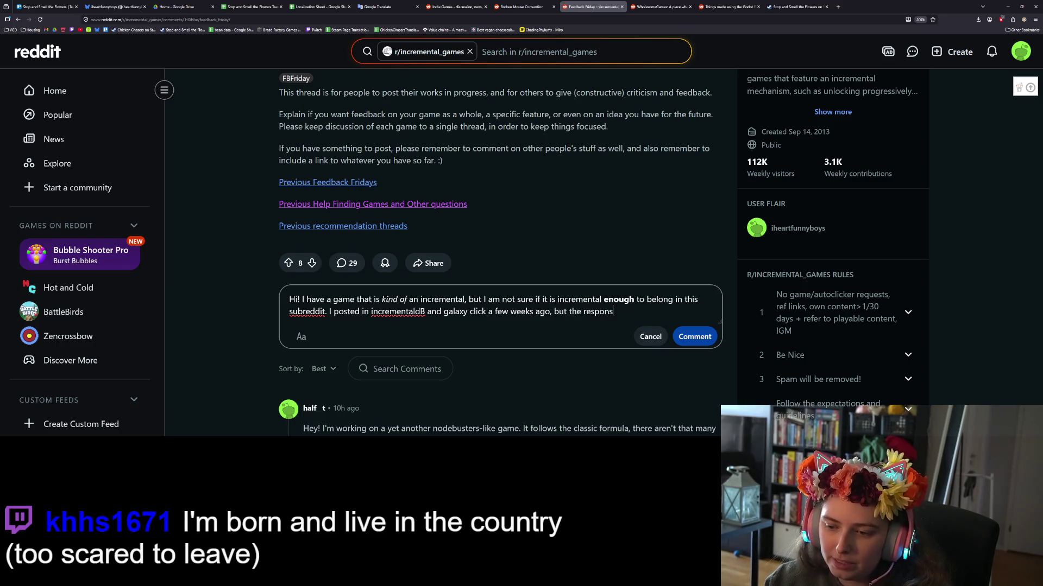
text(s seemed mi)
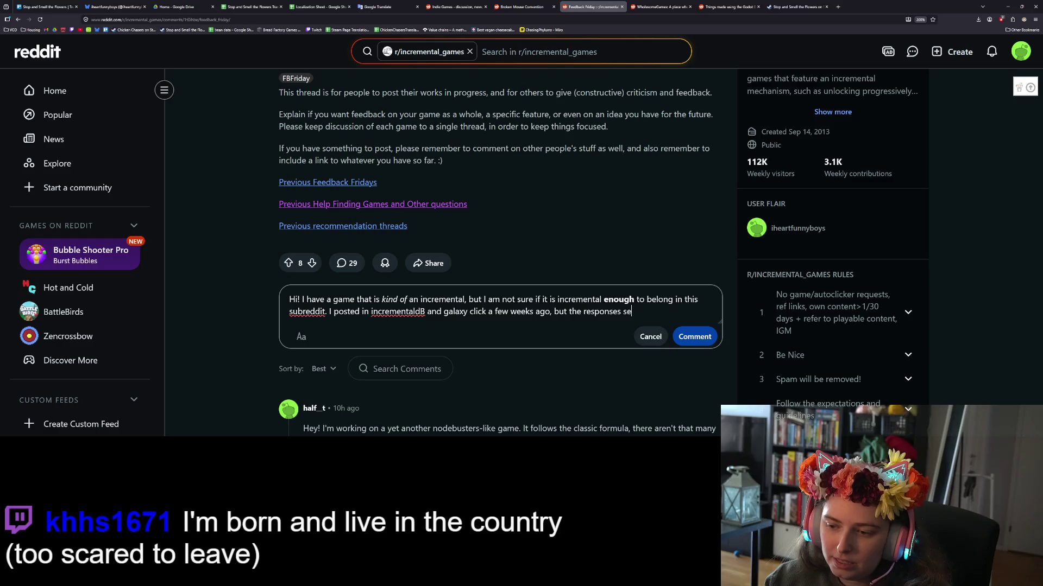
text(xed.)
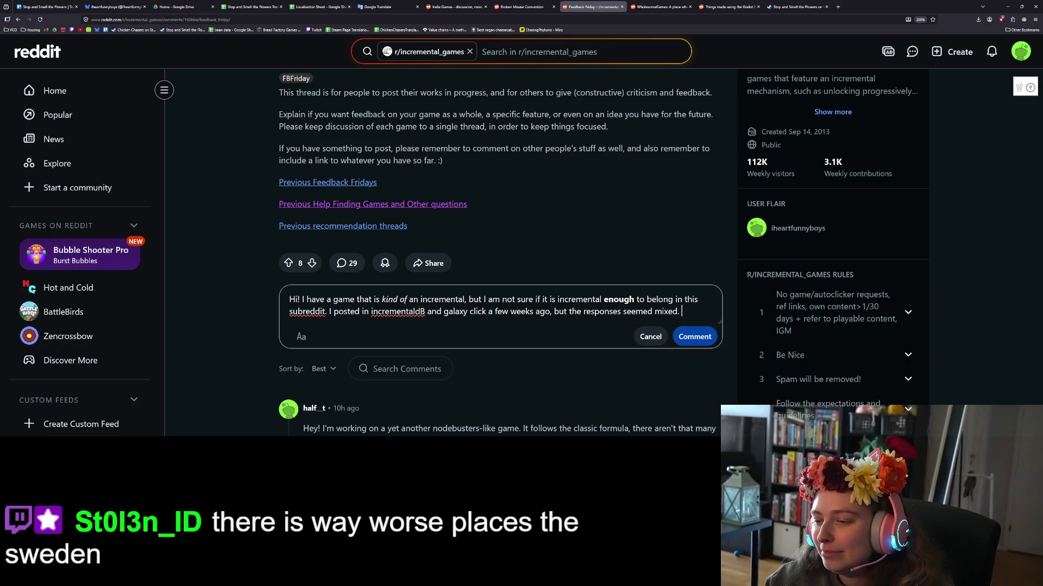
Correct 'incrementaldB' to 'incrementalDB' in the posted sentence.
scroll(788, 336, down, 5)
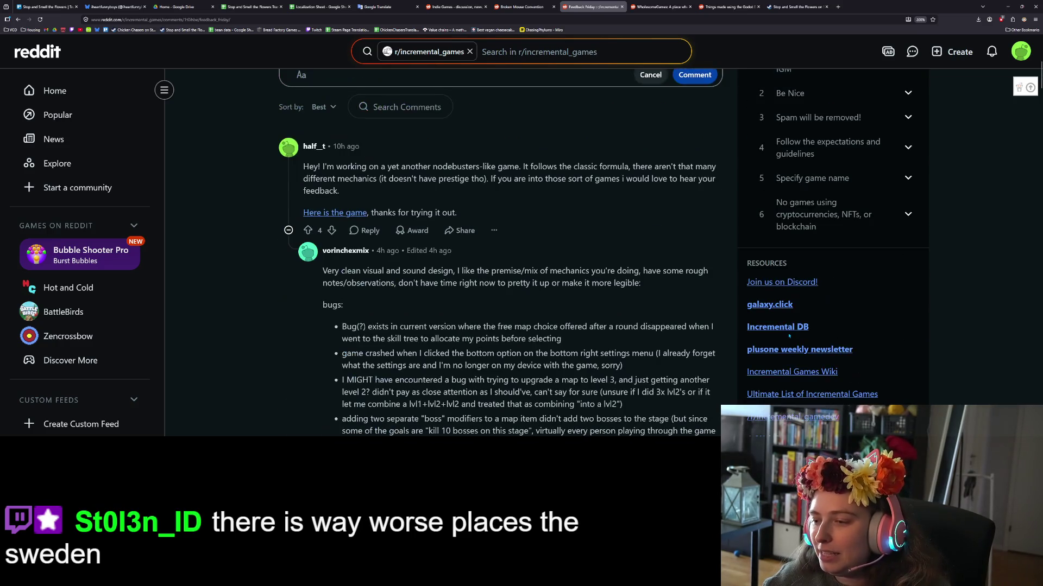
scroll(788, 336, up, 5)
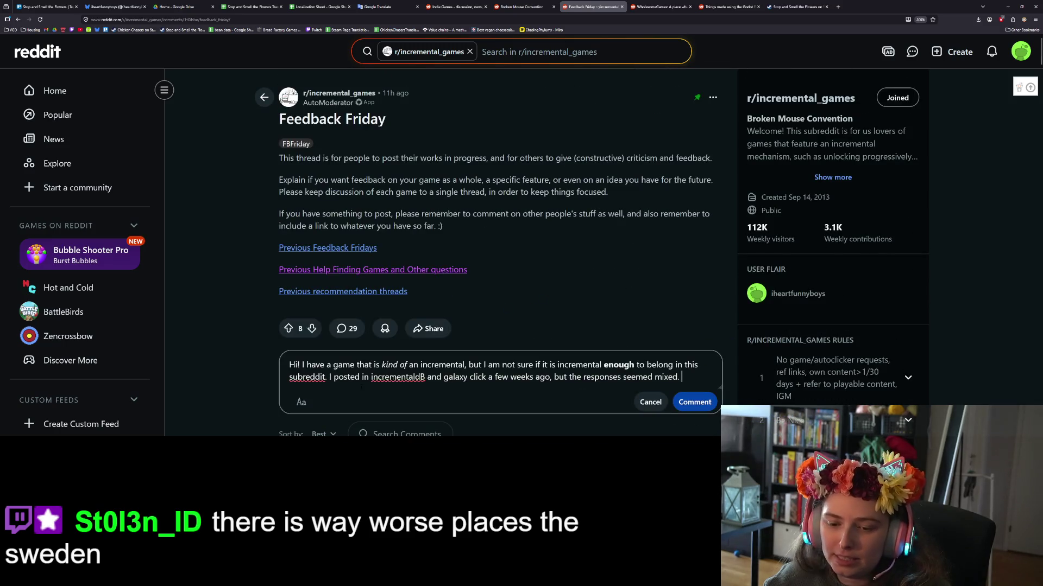
click(417, 377)
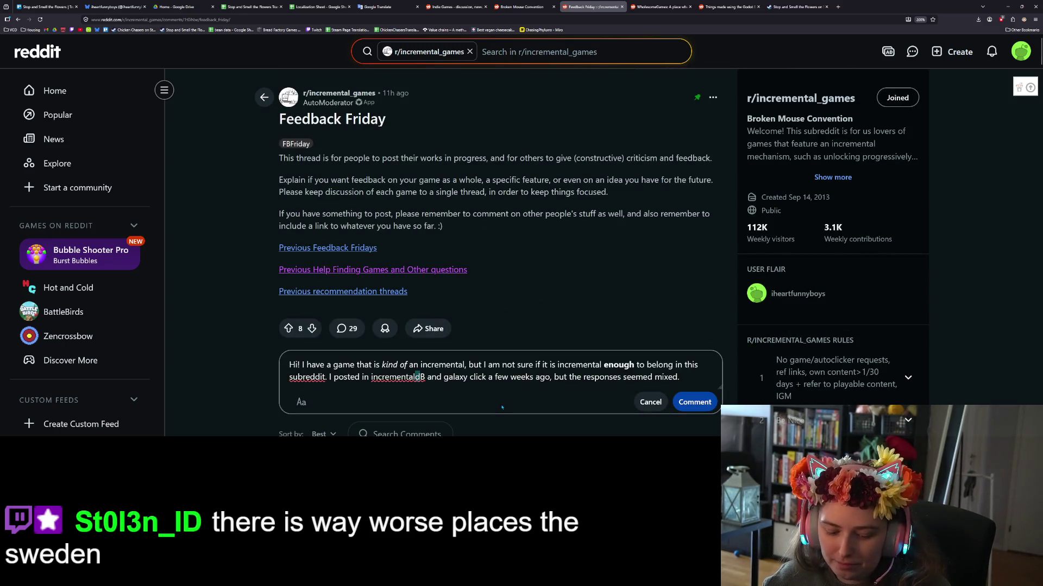
key(BackSpace)
text(D)
click(478, 377)
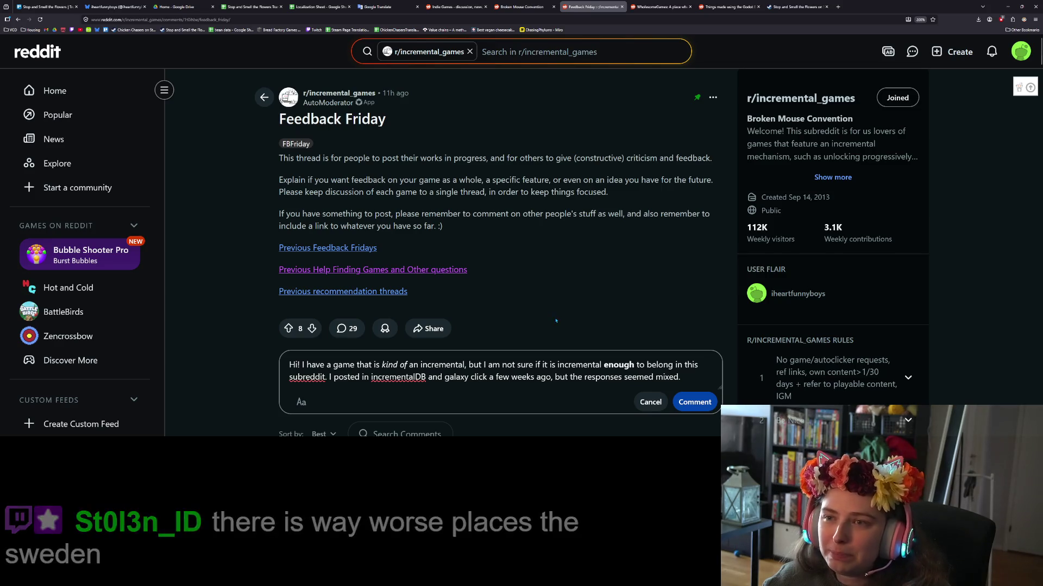
click(691, 384)
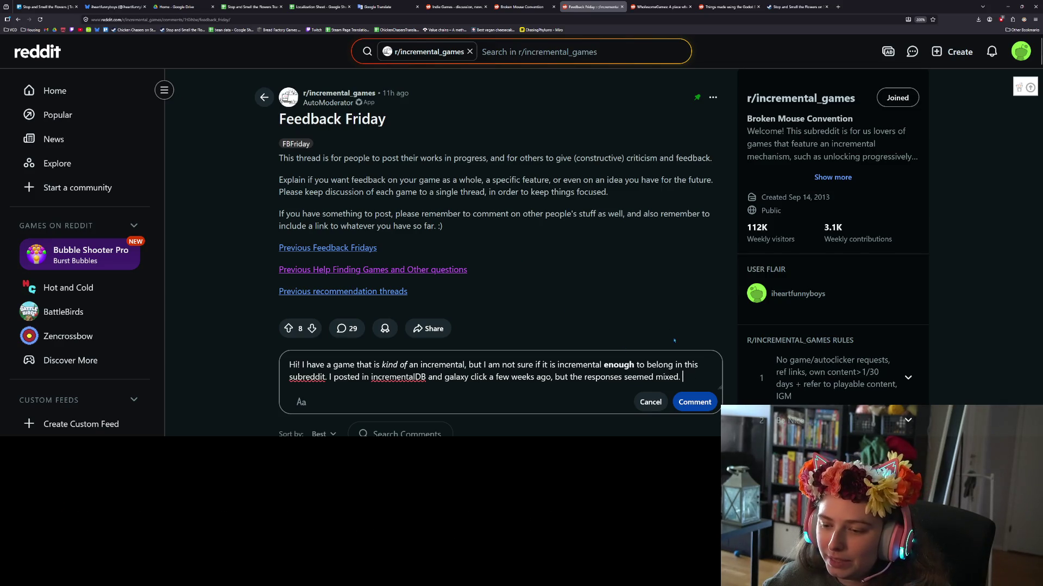
Continue after 'the responses seemed mixed' with 'so I wanted .'.
scroll(625, 353, down, 3)
scroll(585, 332, up, 2)
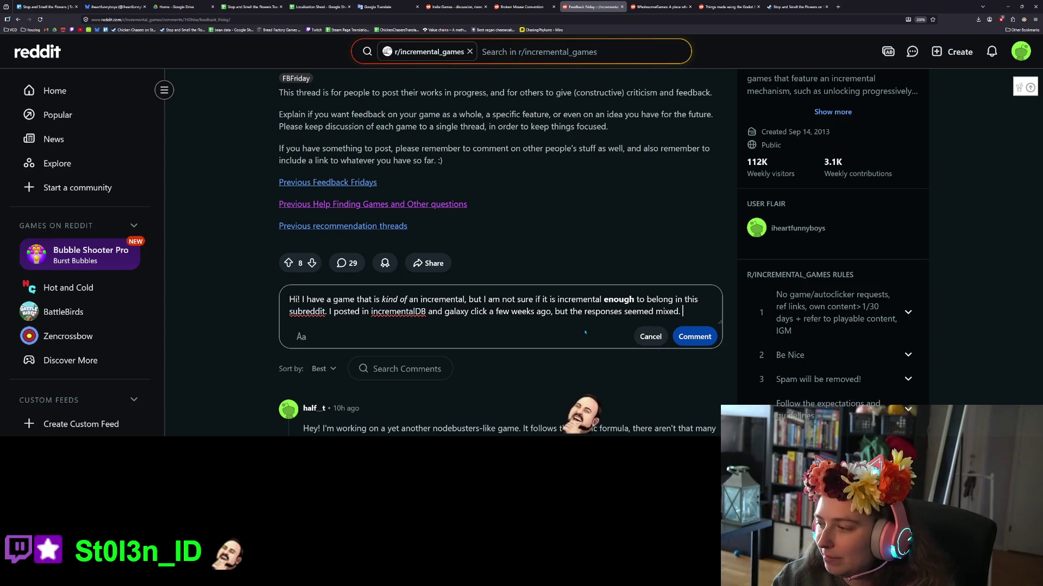
key(Return)
key(Return)
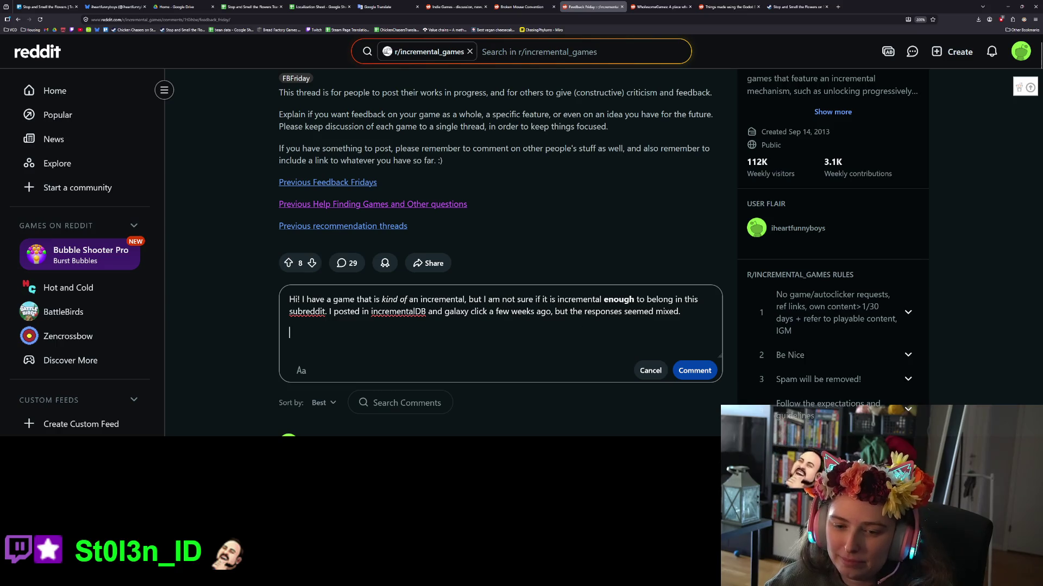
text(Now)
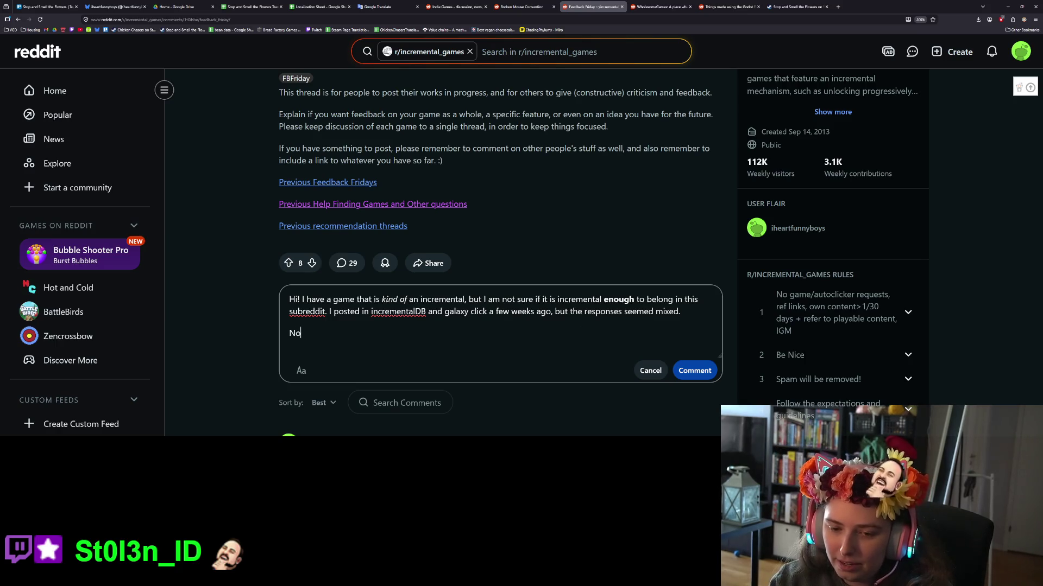
key(BackSpace)
key(BackSpace)
text(,)
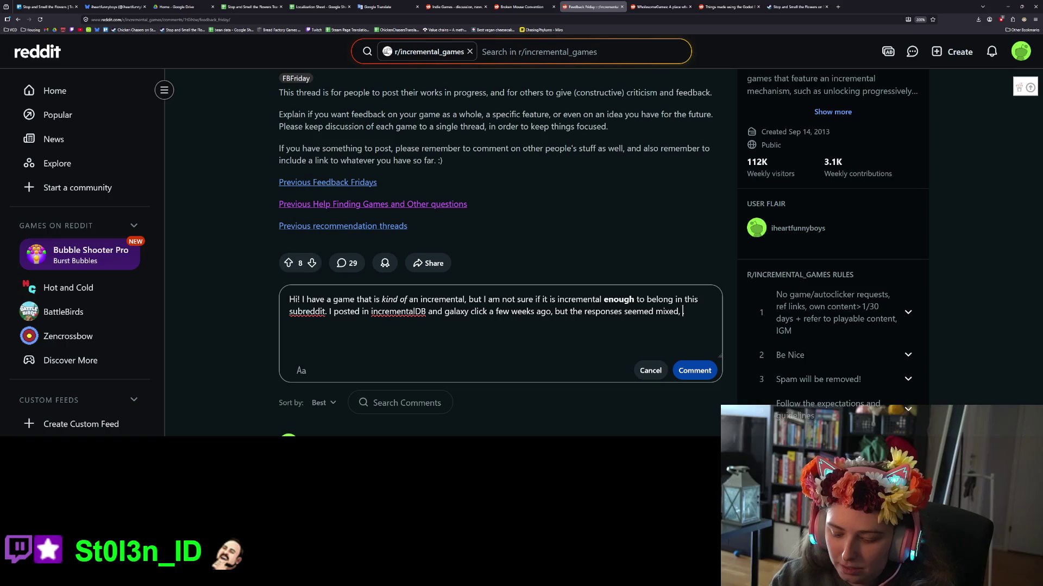
text(so I wanted .)
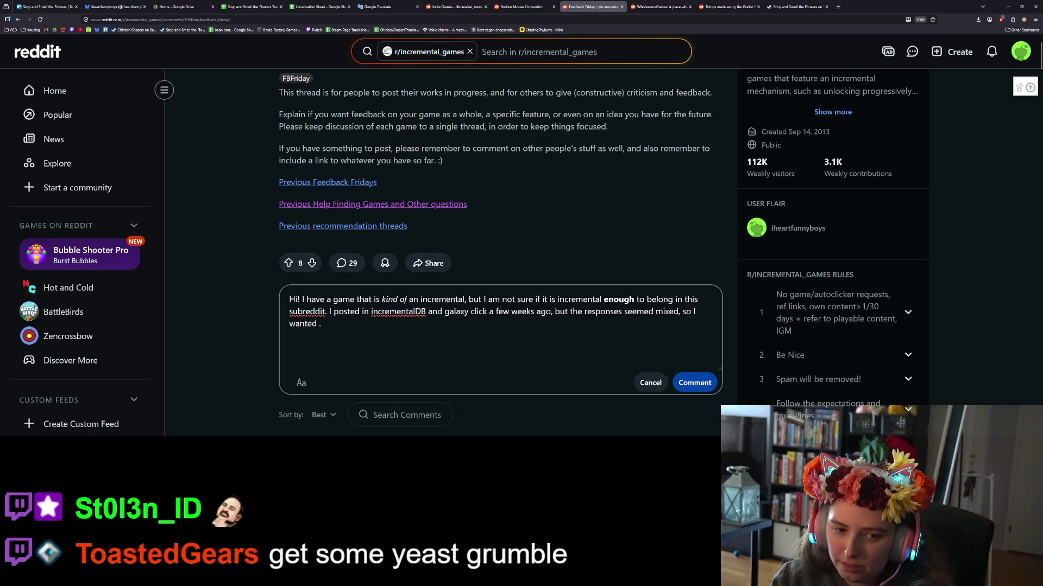
Delete the stray period after 'so I wanted'.
key(BackSpace)
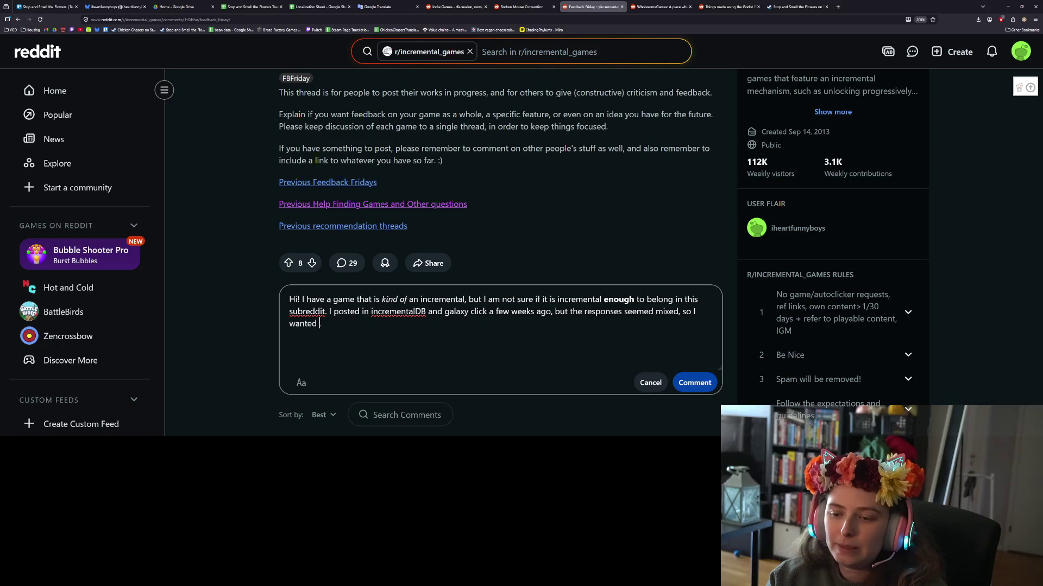
End with soft-sharing before a dedicated game post to see if it's a good fit; start a 'Stop and Smell the Flowers' paragraph.
key(BackSpace)
key(BackSpace)
key(BackSpace)
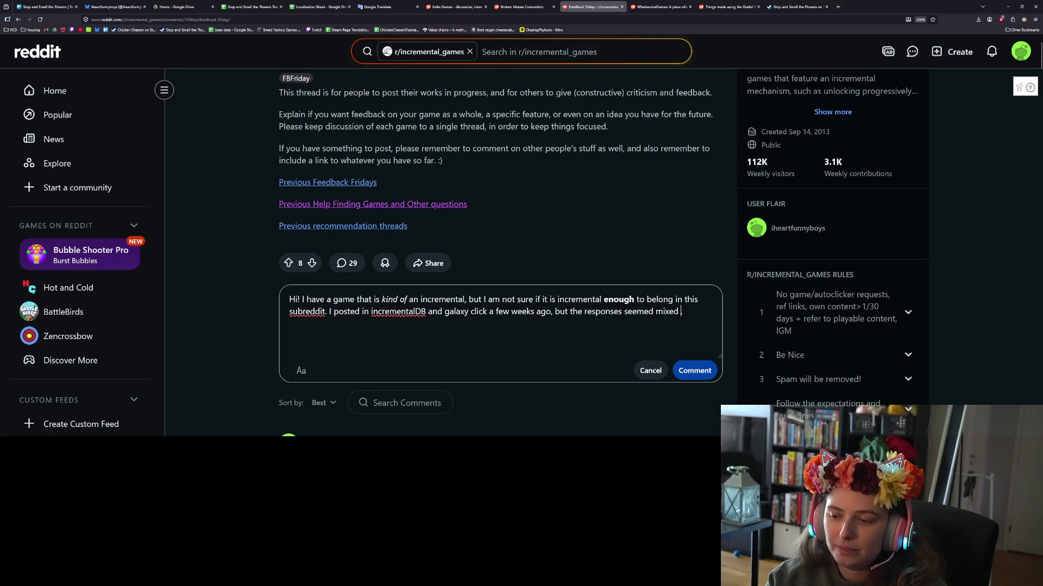
text(so I wanted )
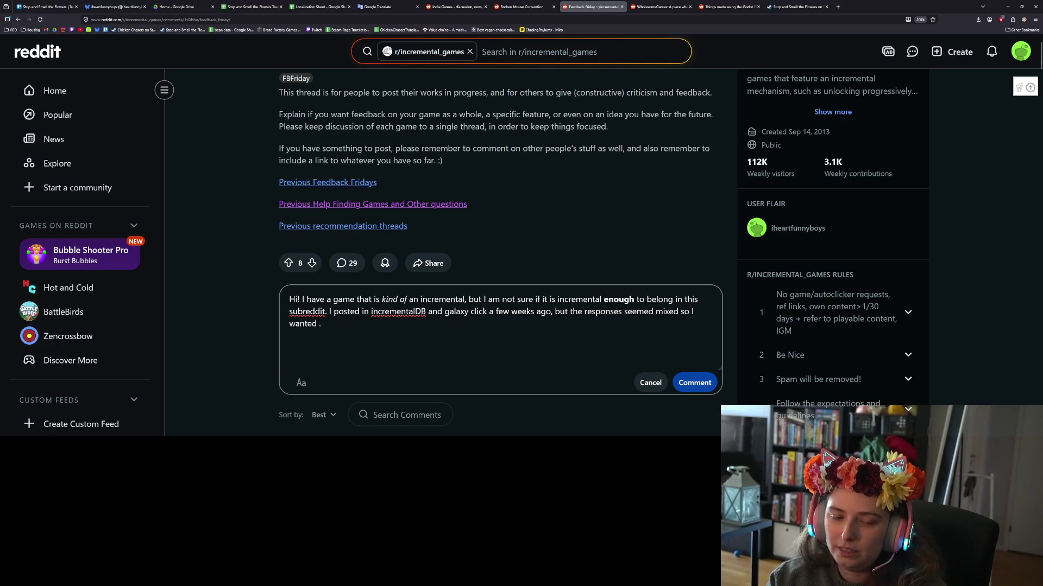
text(to )
text(soft-share )
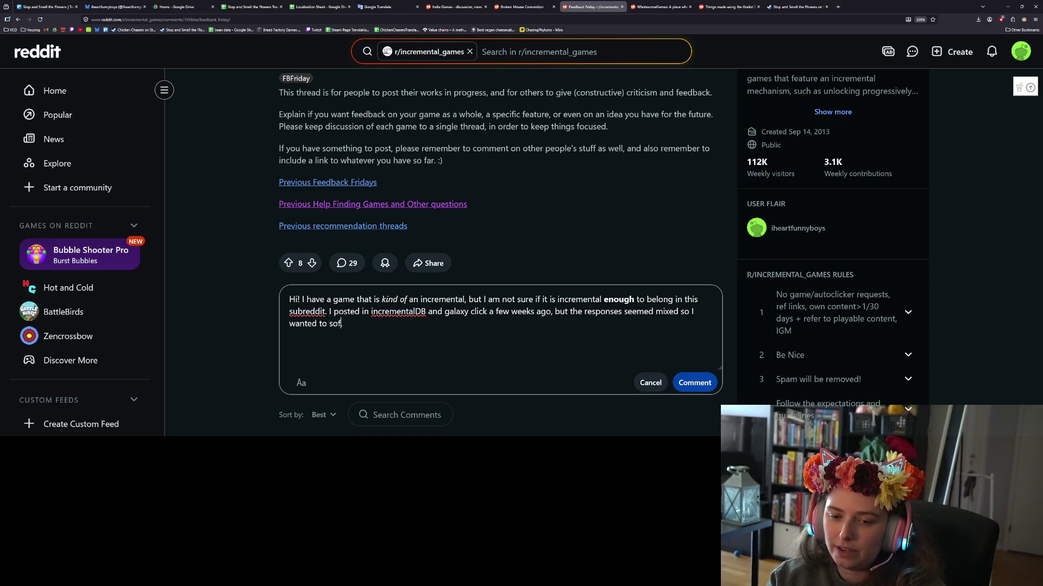
text(here before making)
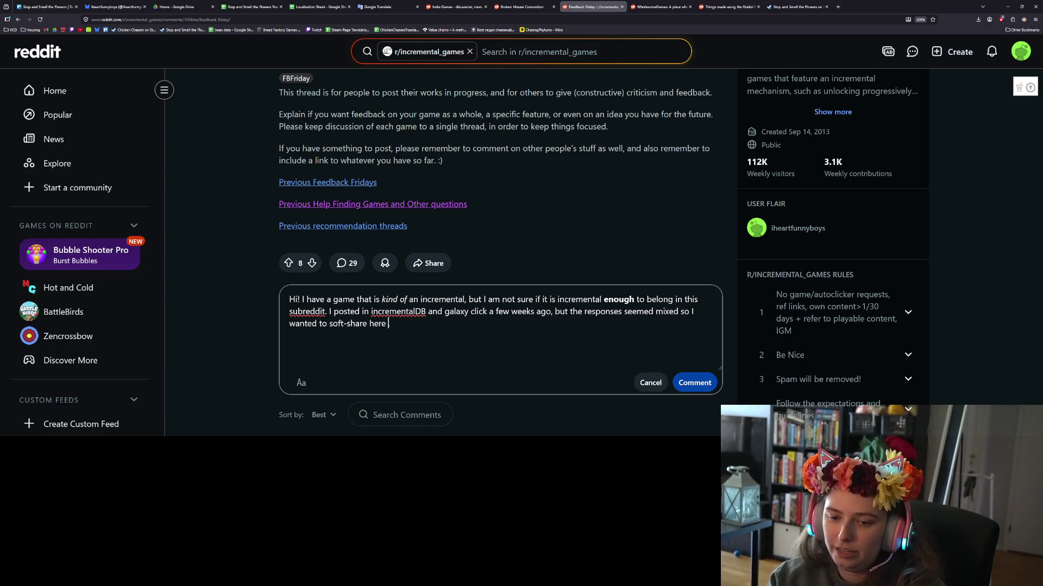
text( a dedicated game)
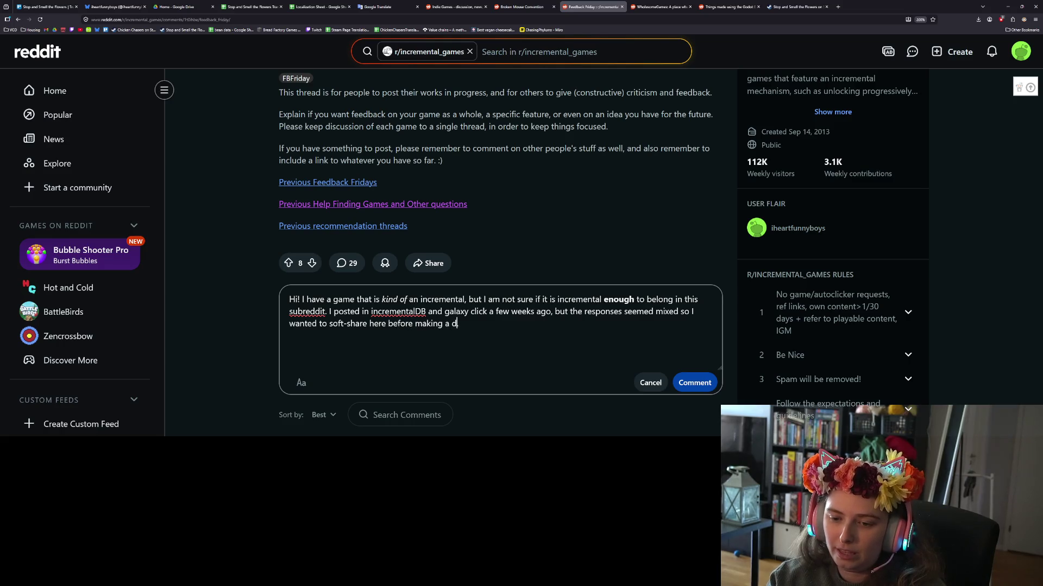
text( post)
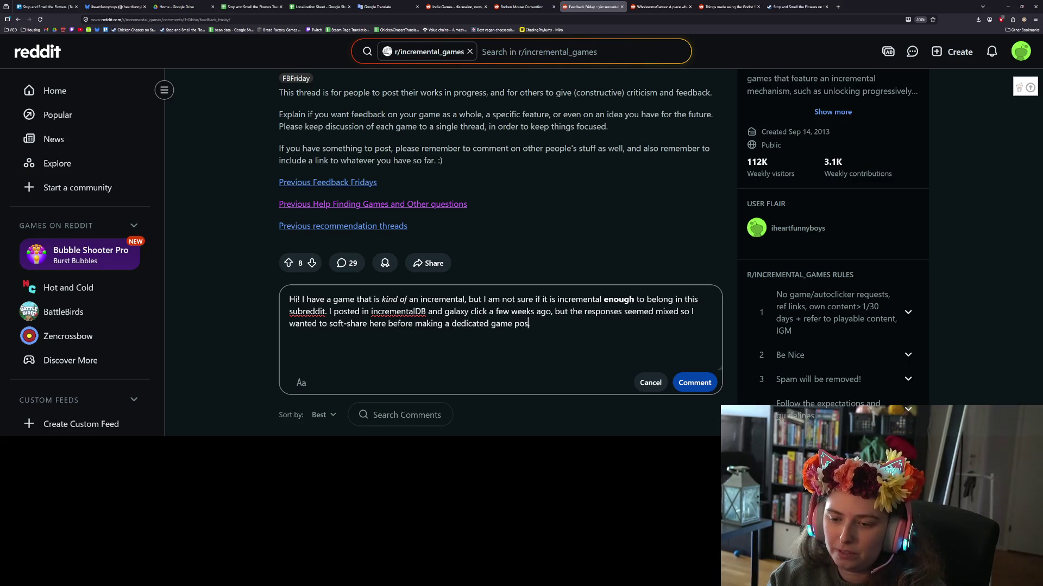
text(.)
key(Return)
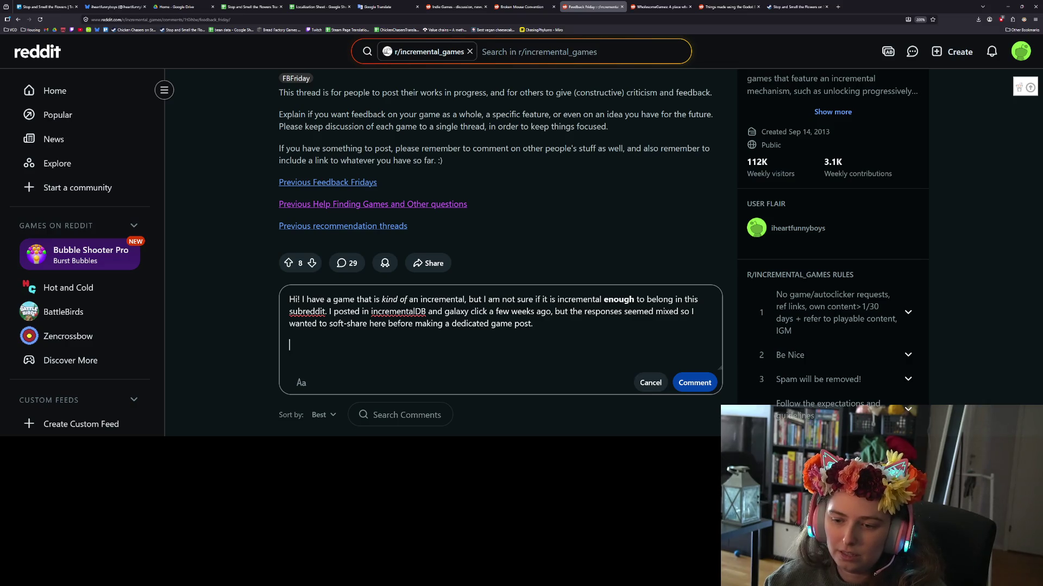
key(BackSpace)
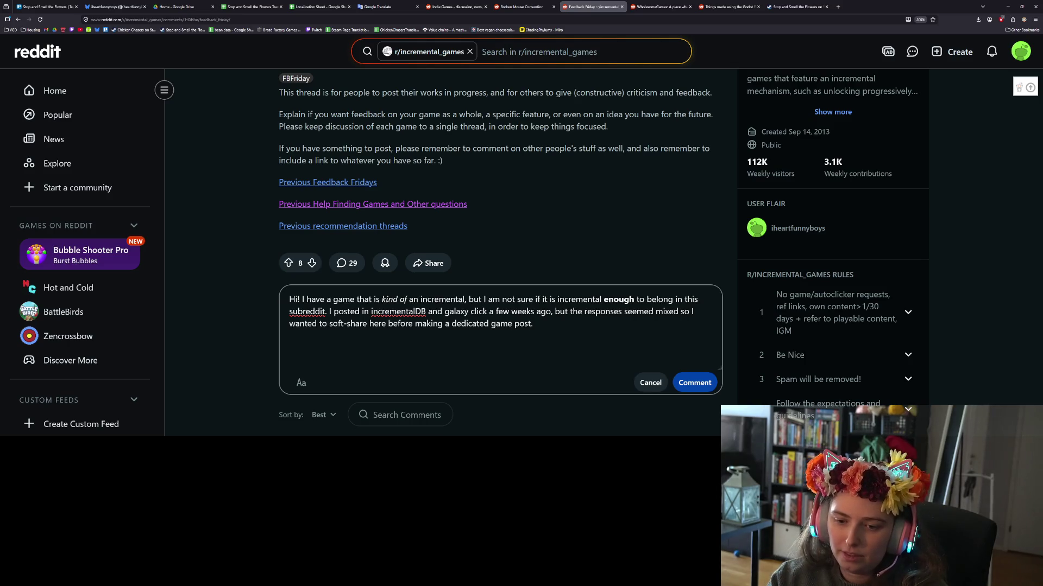
text(to see if it's a )
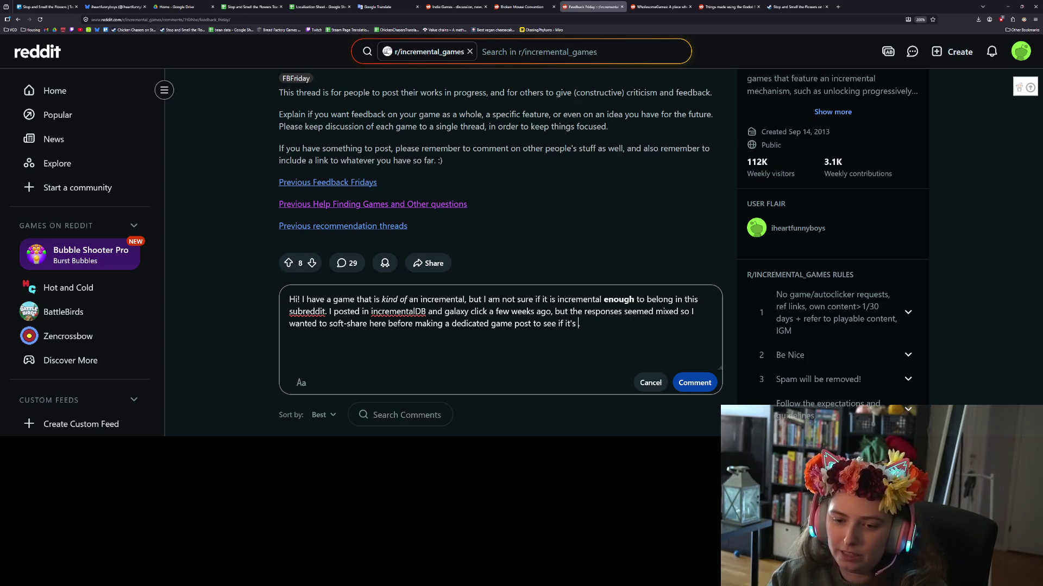
text(good fit.)
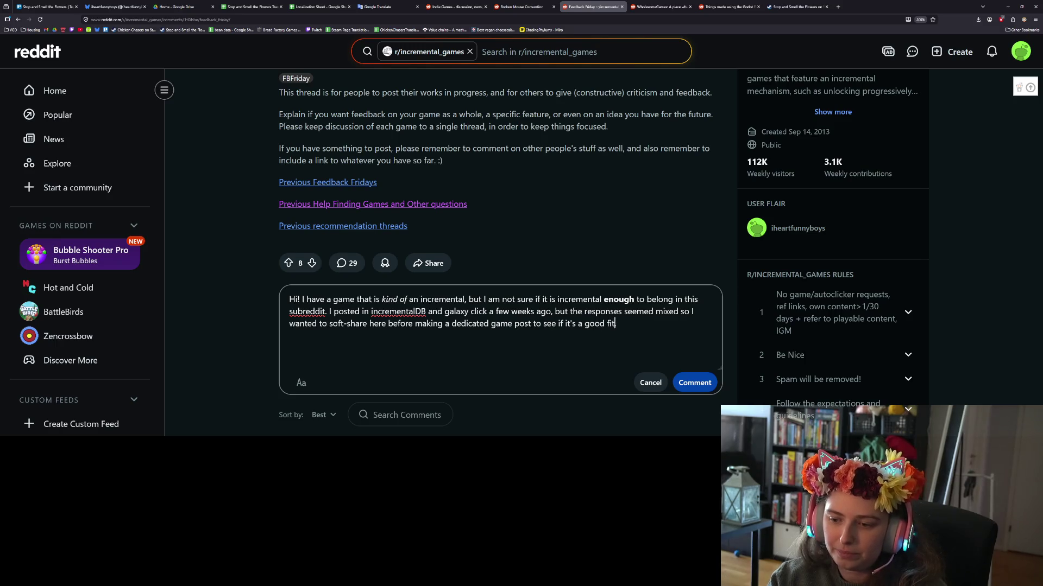
key(Return)
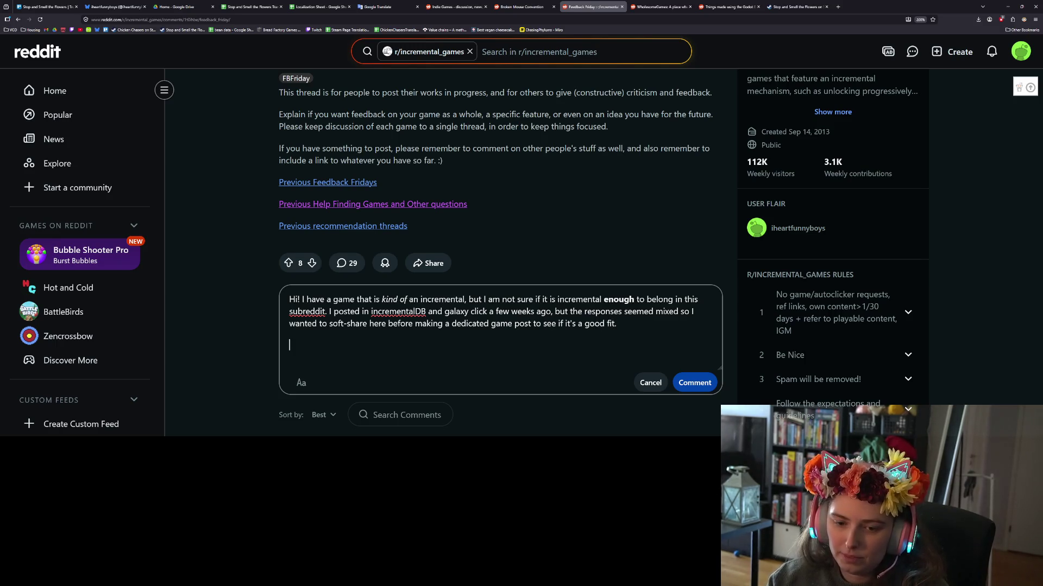
text(Stop and )
text(Smel)
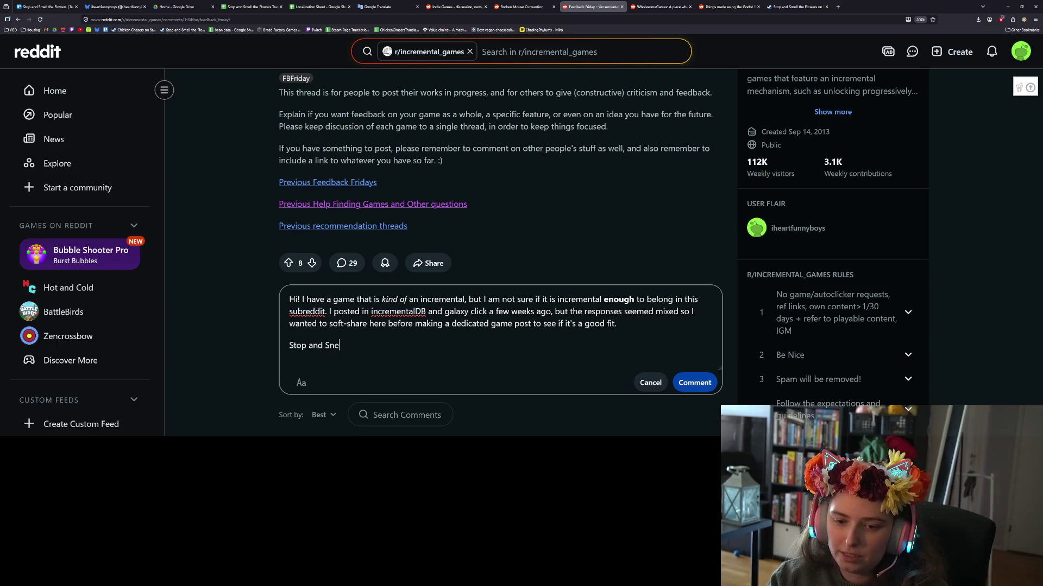
text(l the Flwor)
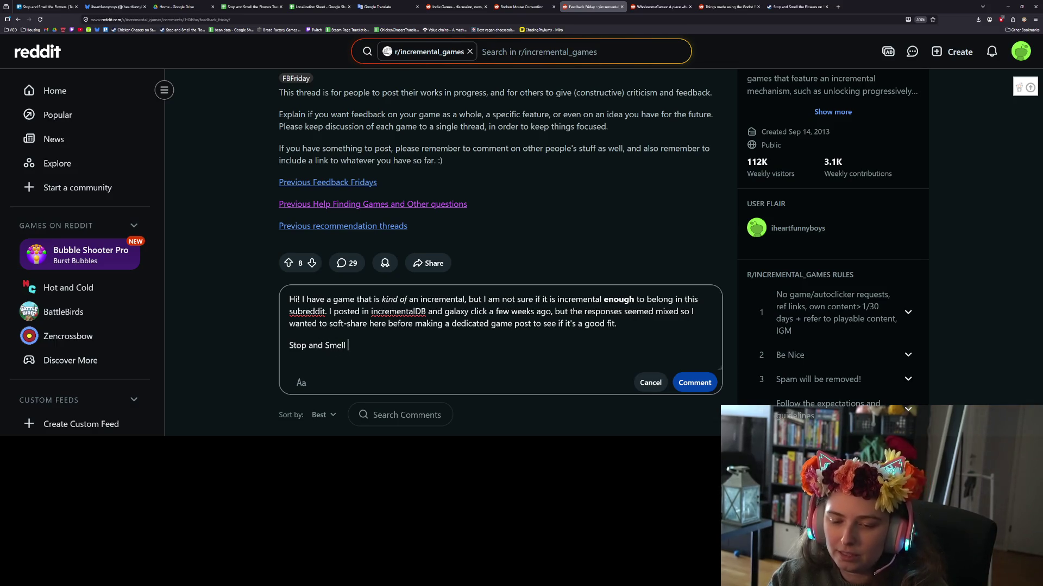
Fix the game name and write 'Stop and Smell the Flowers is a relaxing game about collecting flowers. It h'.
key(BackSpace)
key(BackSpace)
key(BackSpace)
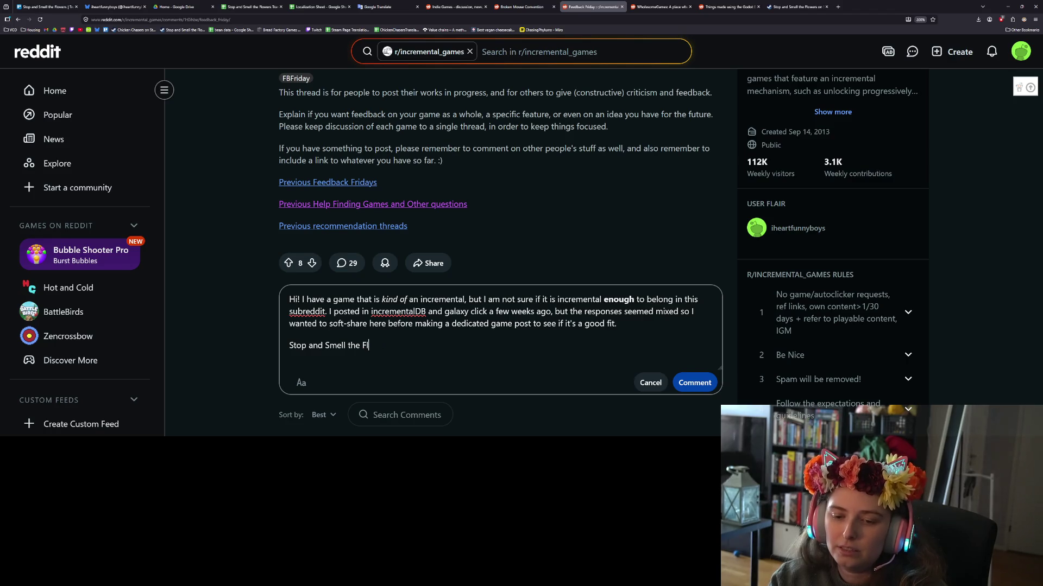
text(lowers is a)
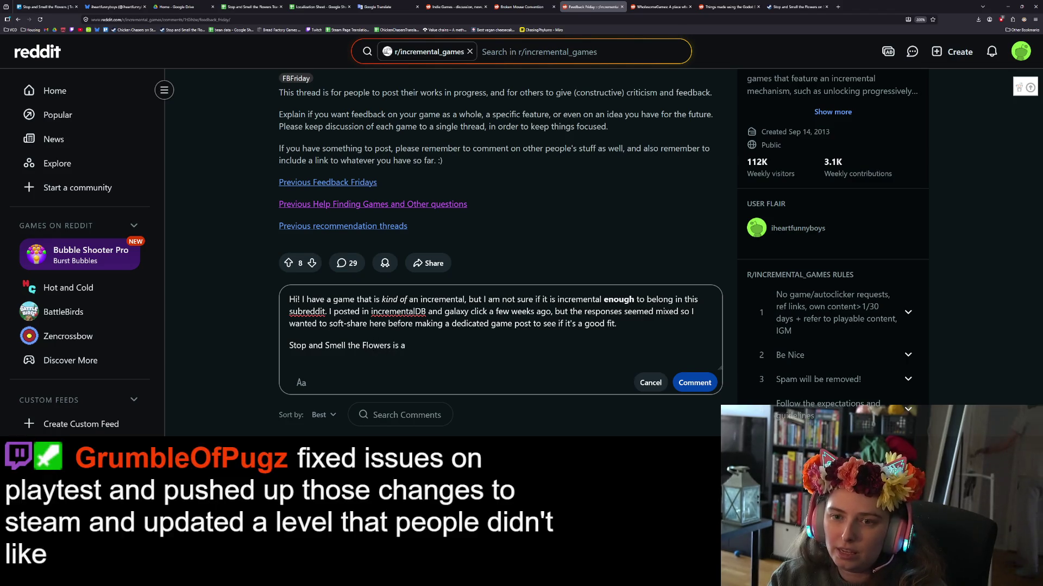
text( rel)
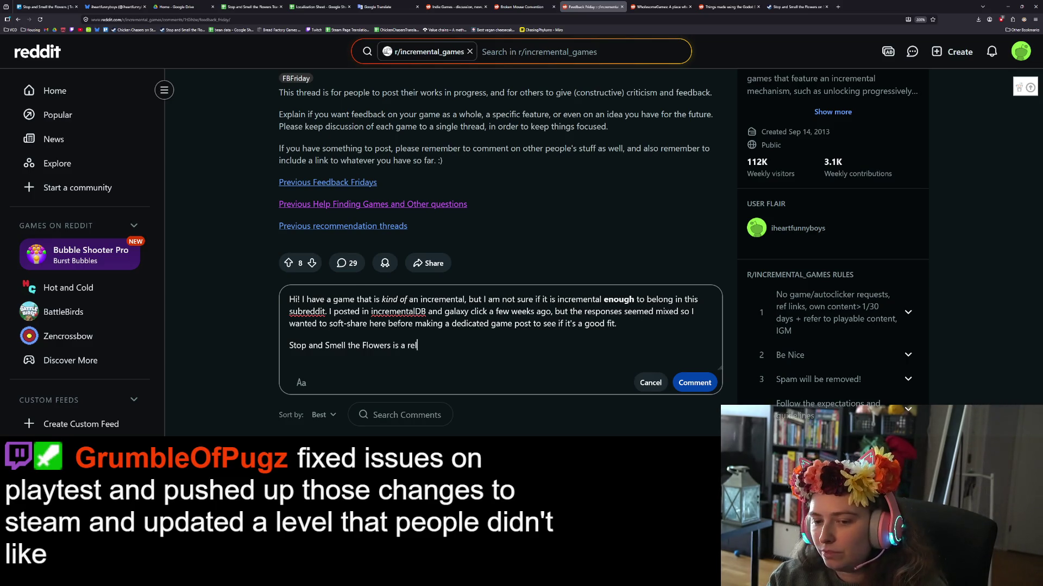
text(axing g)
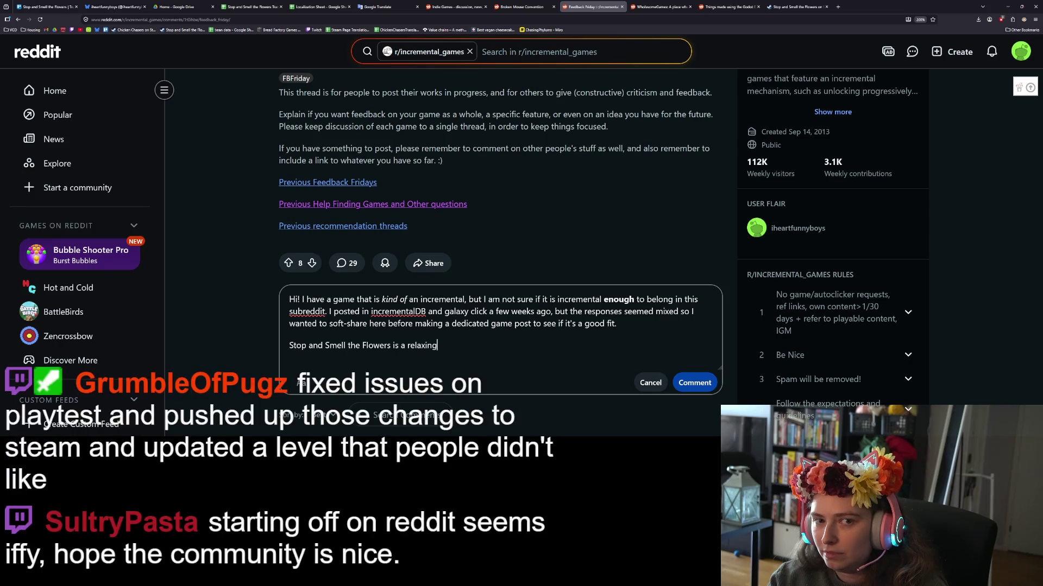
text(ame about )
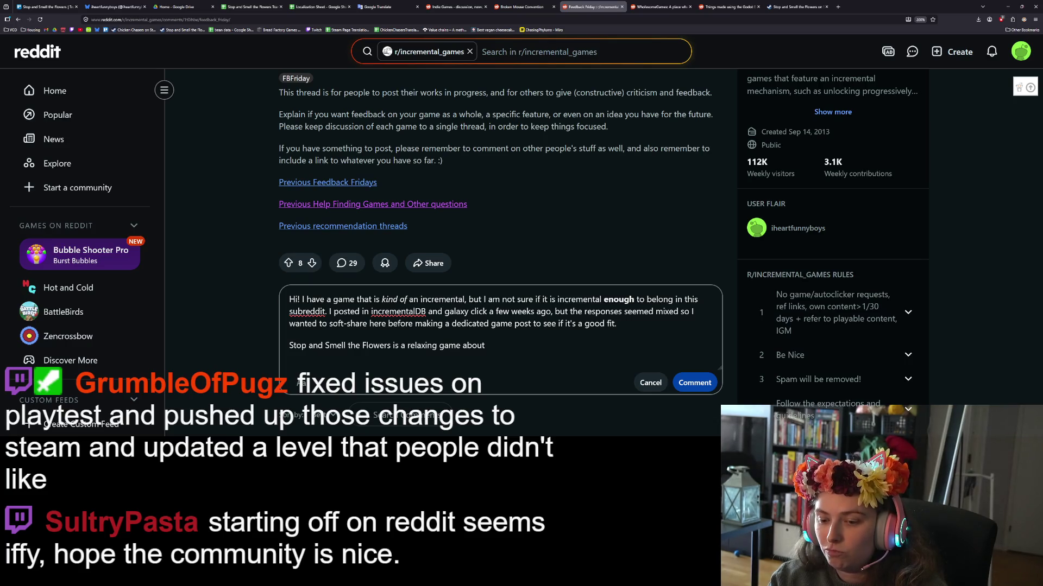
text(collecting flowe)
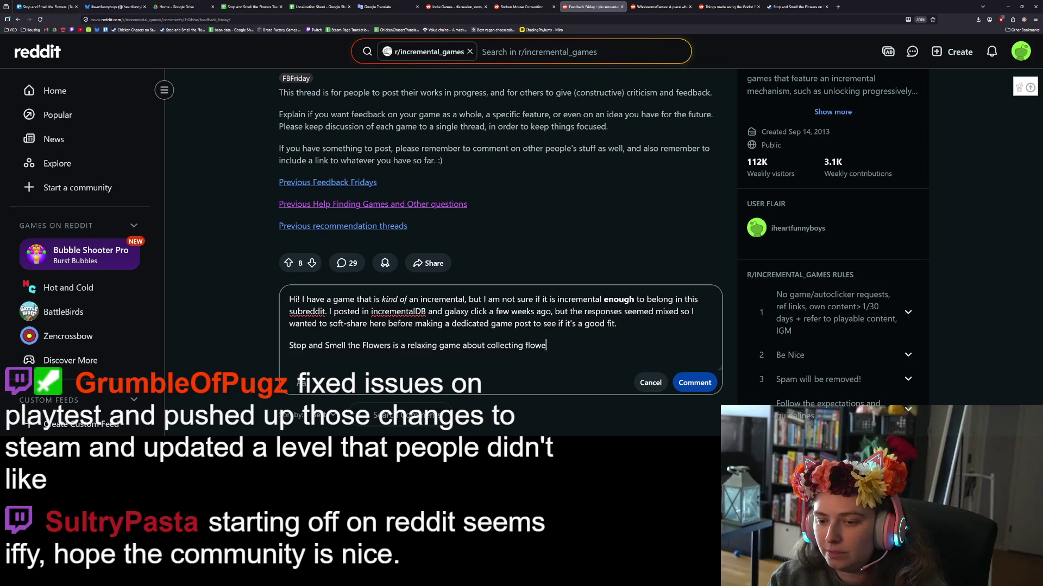
text(rs. T)
key(Return)
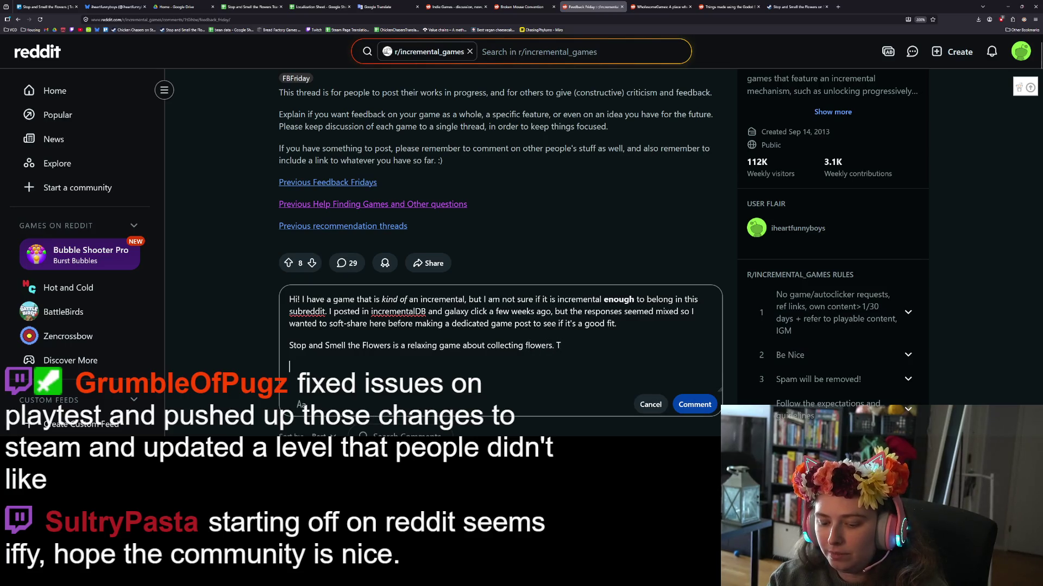
key(BackSpace)
text(t w)
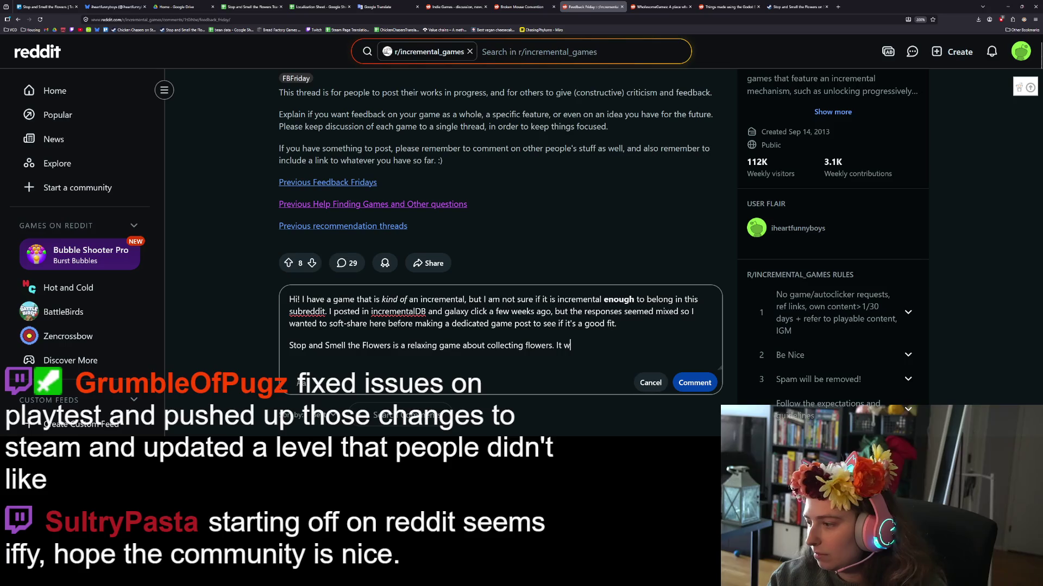
key(BackSpace)
text(h)
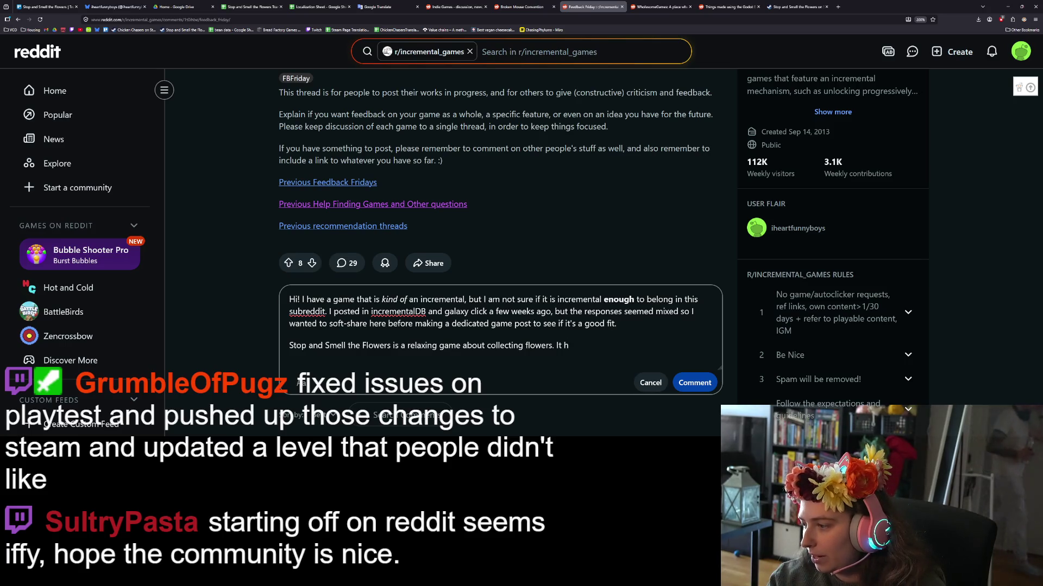
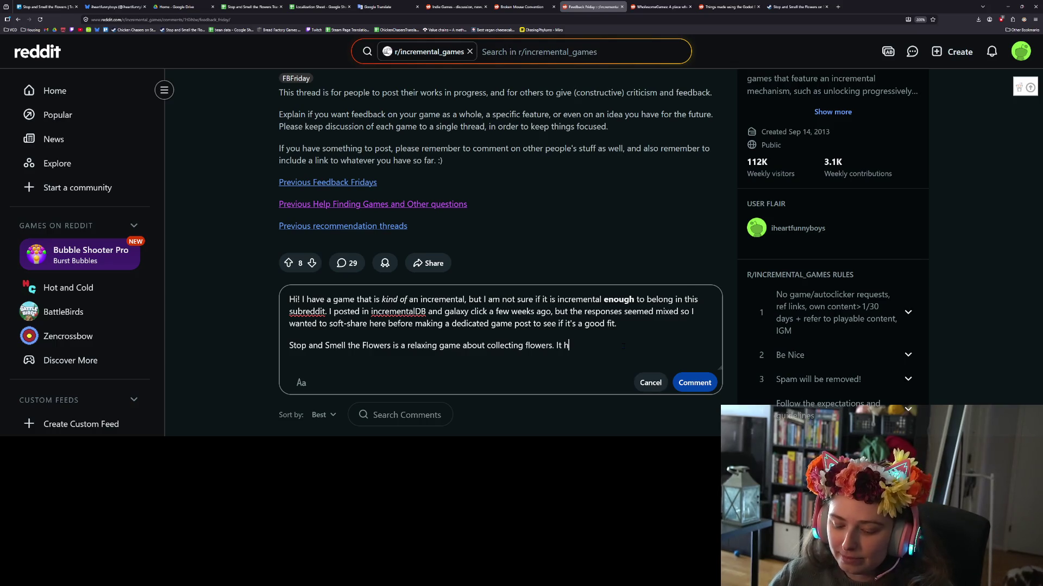
Finish the description sentence so it ends with 'semi-incremental and semi-idle.'.
text(as)
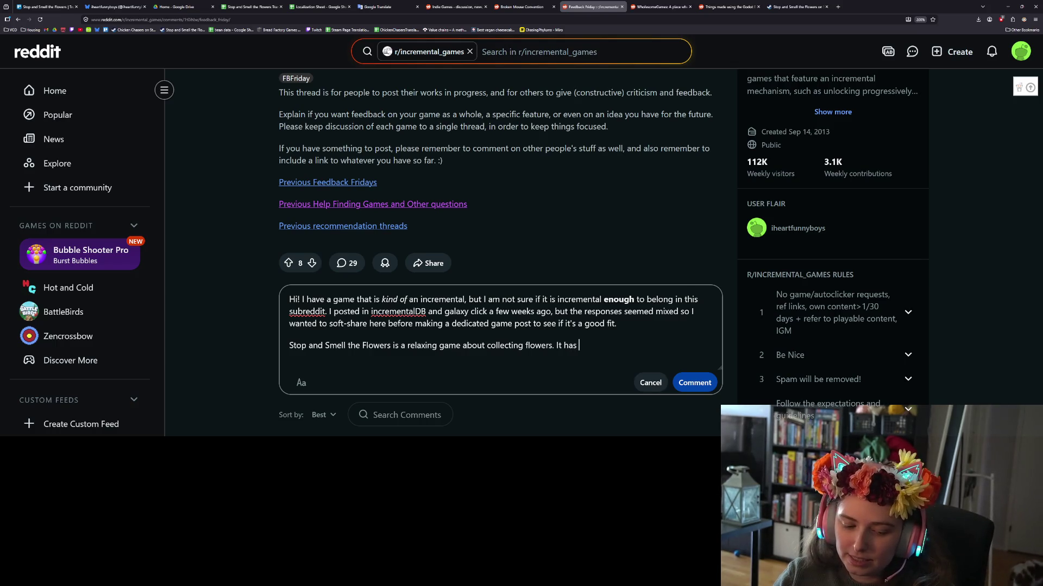
text( emi-i)
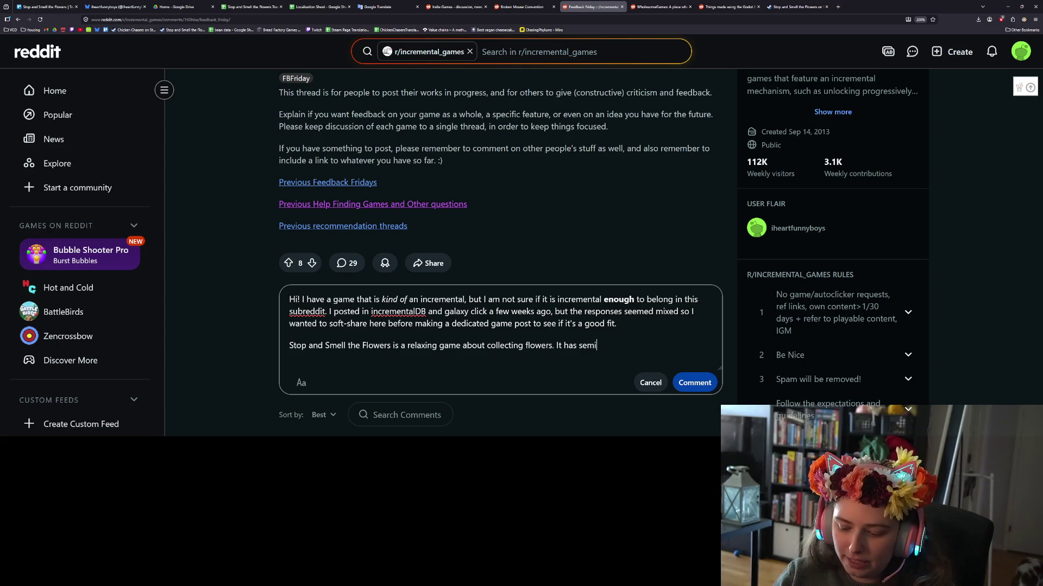
text(ncremental and sem)
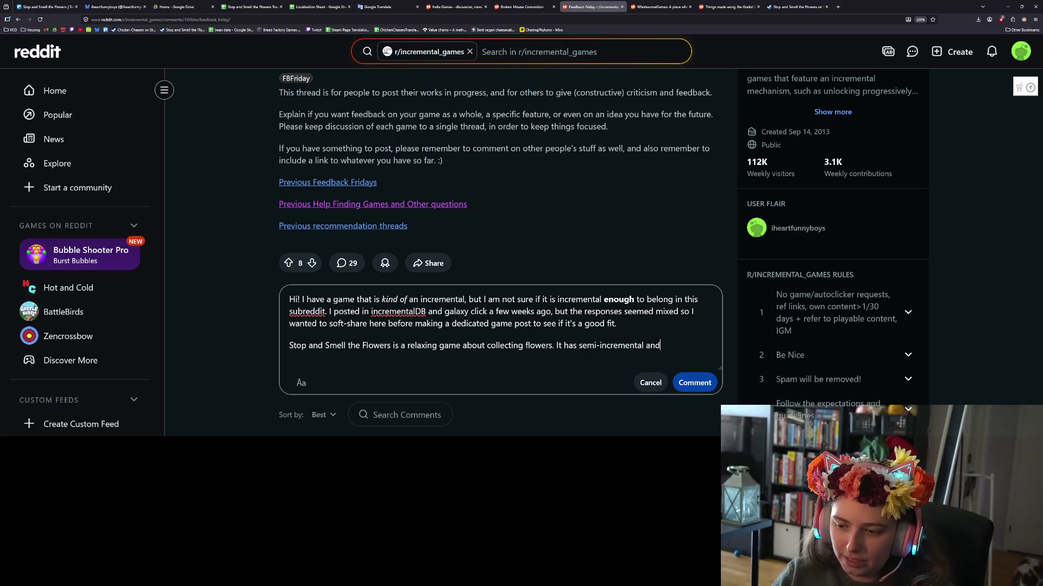
text(i-)
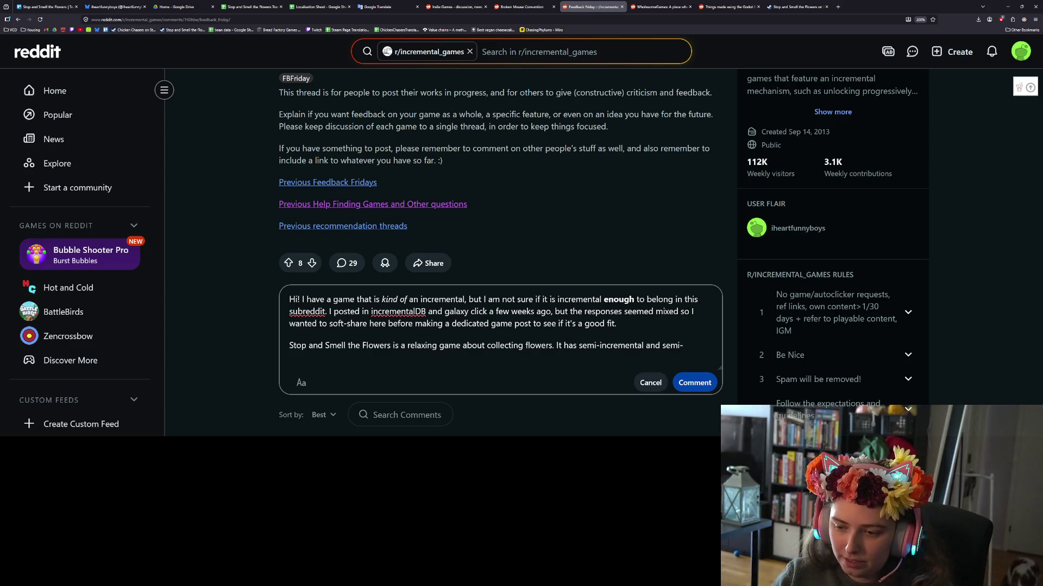
text(idle )
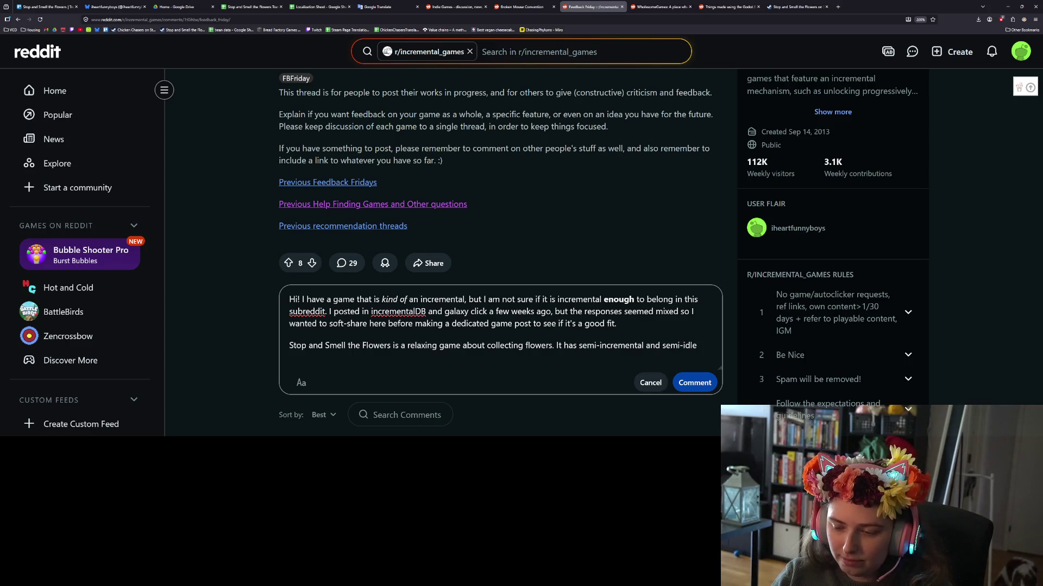
text(cam)
key(BackSpace)
key(BackSpace)
key(BackSpace)
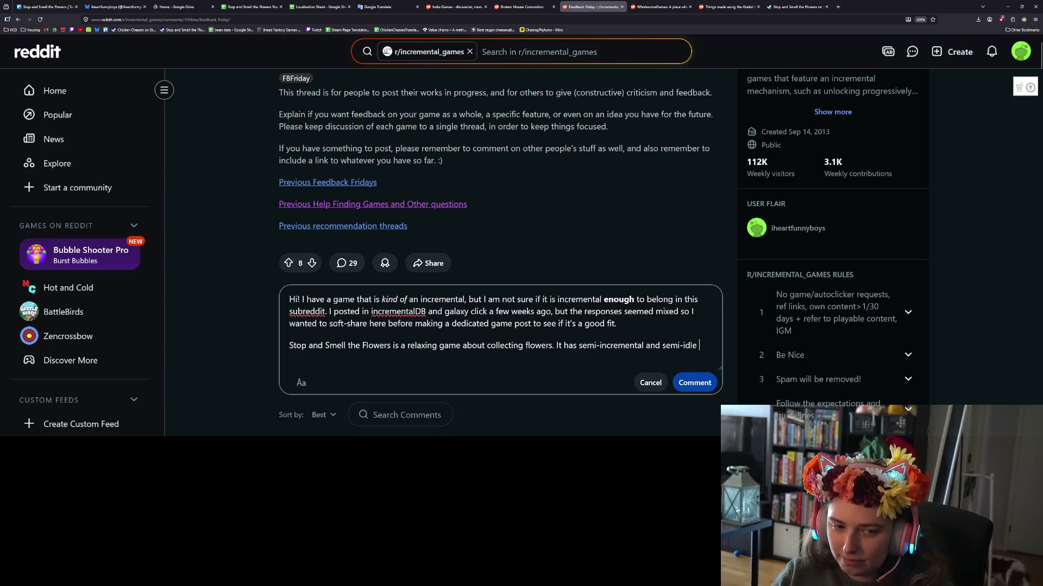
text(components.)
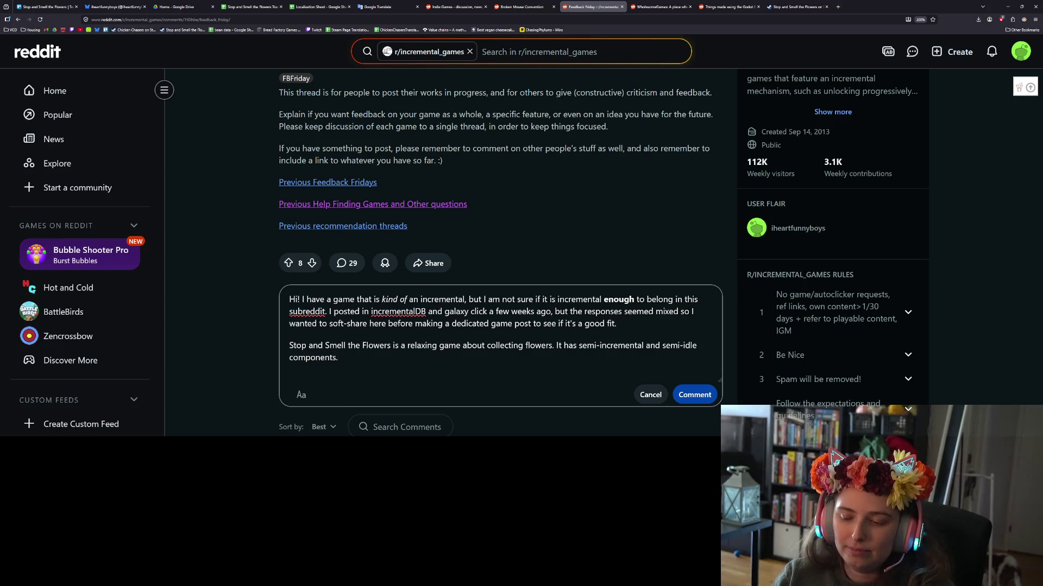
key(BackSpace)
key(BackSpace)
key(BackSpace)
text(.)
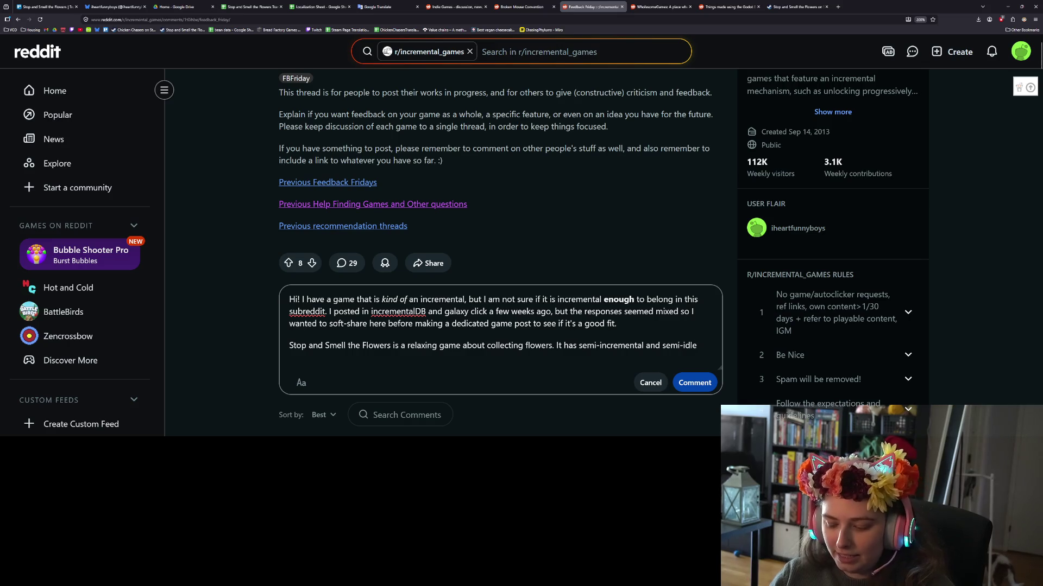
Change 'has' to 'is' in the description, then cut that paragraph, leaving only the intro.
click(572, 346)
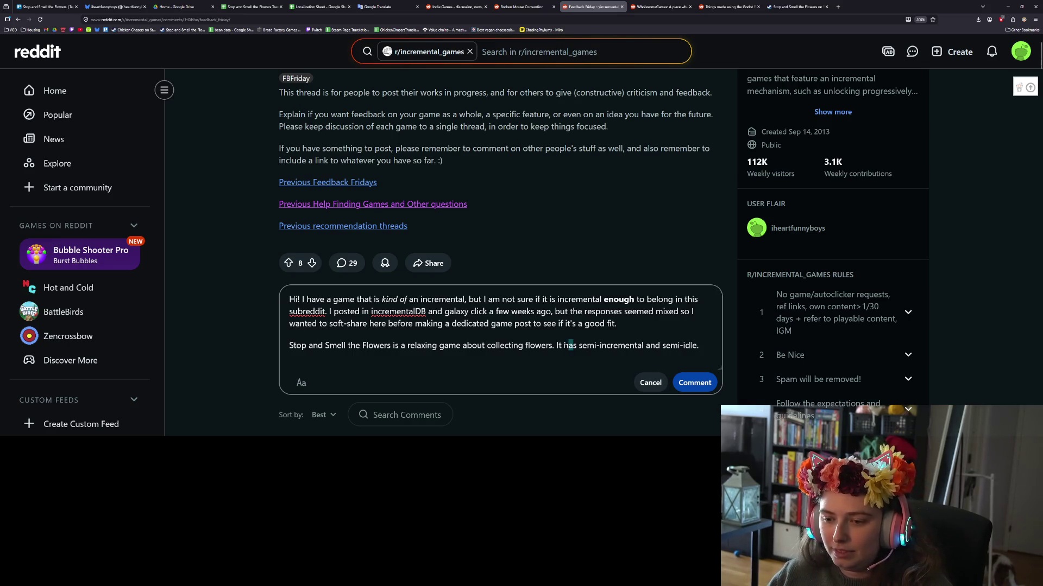
key(BackSpace)
key(BackSpace)
text(is)
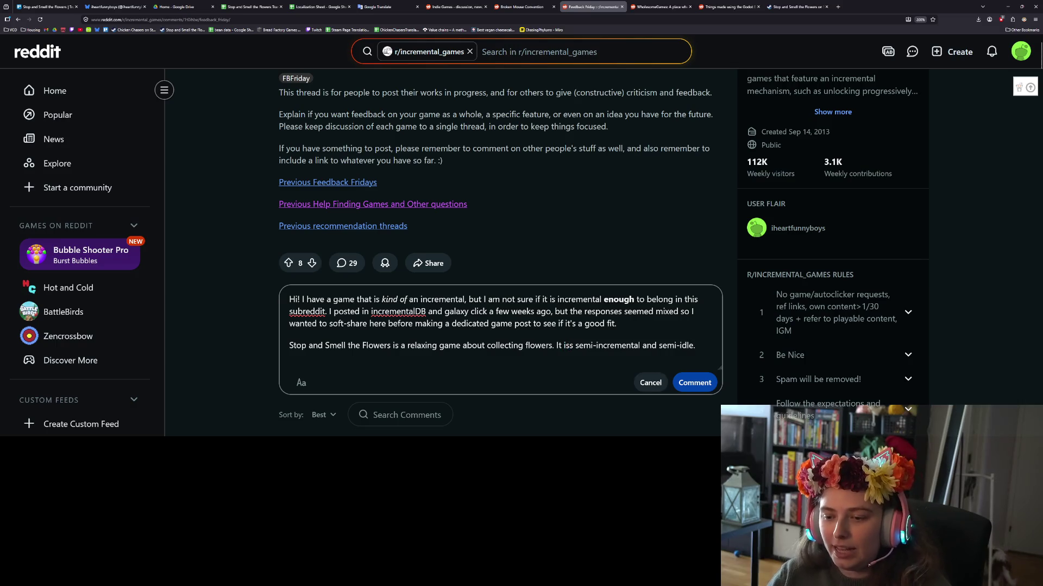
key(BackSpace)
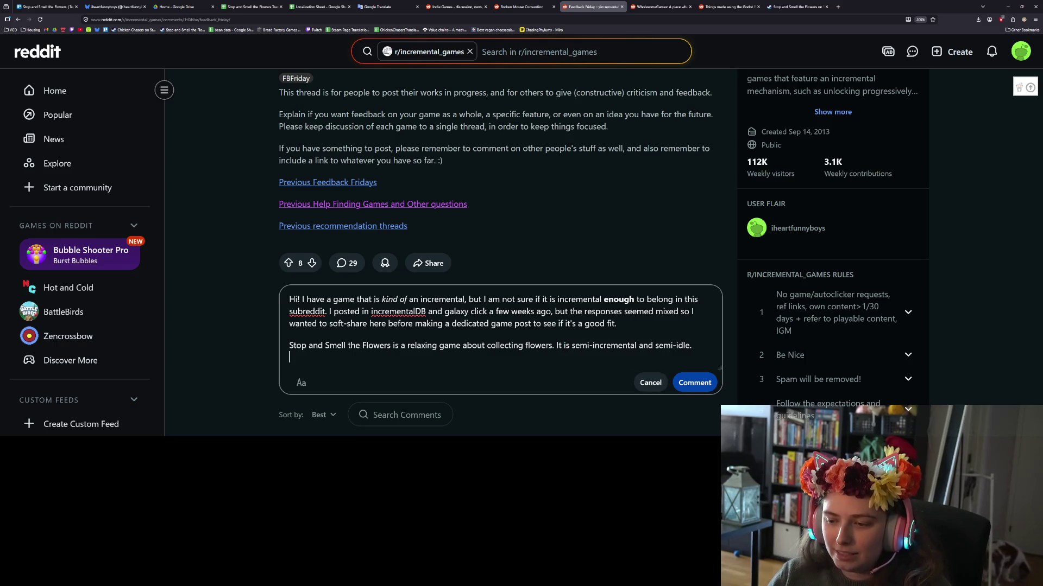
key(ctrl+z)
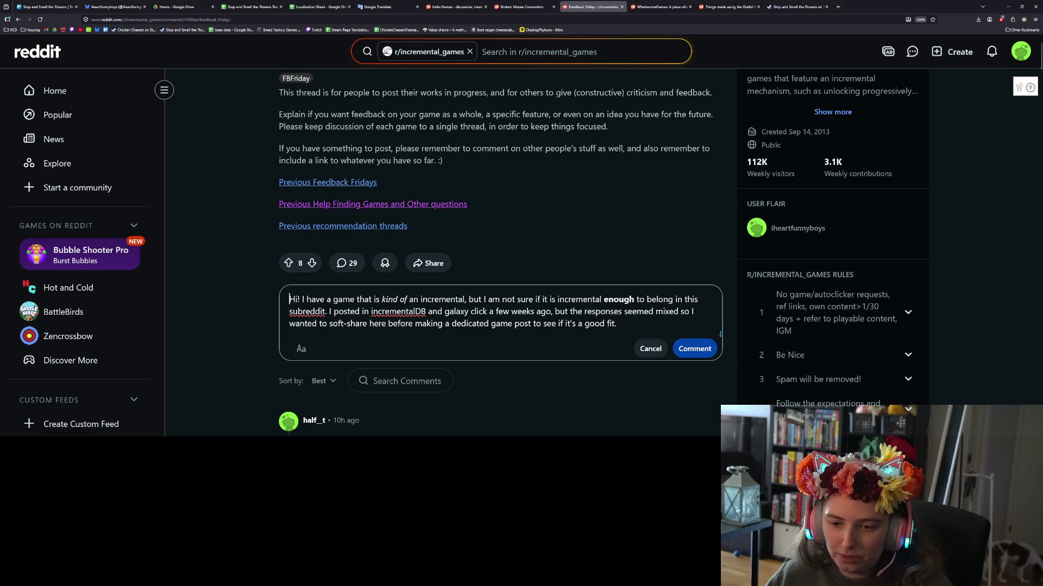
Enlarge the comment box and paste the intro paragraph above the description paragraph.
mouse_move(720, 334)
mouse_down()
mouse_move(720, 418)
mouse_move(720, 395)
mouse_up()
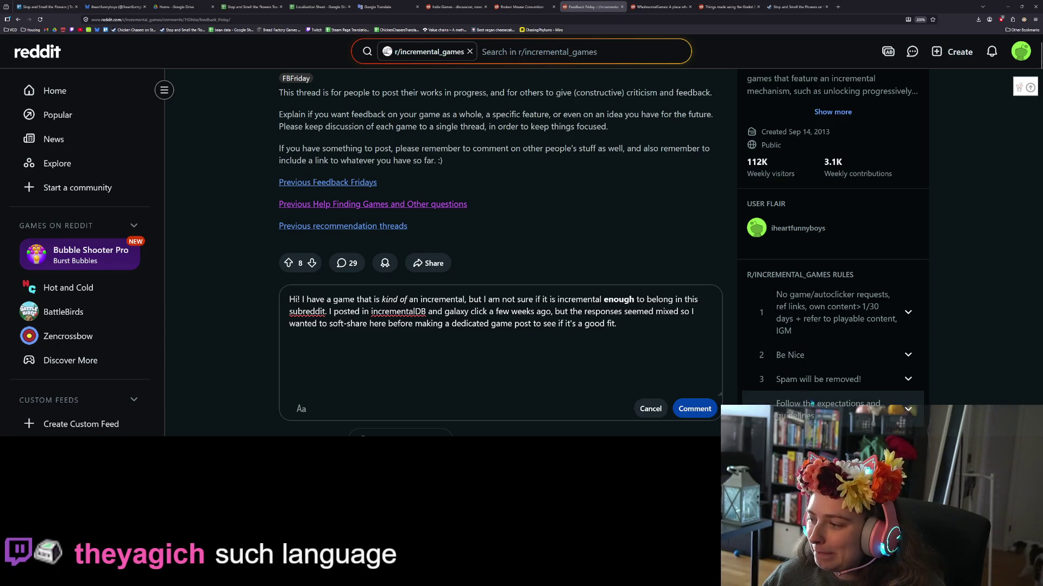
click(556, 324)
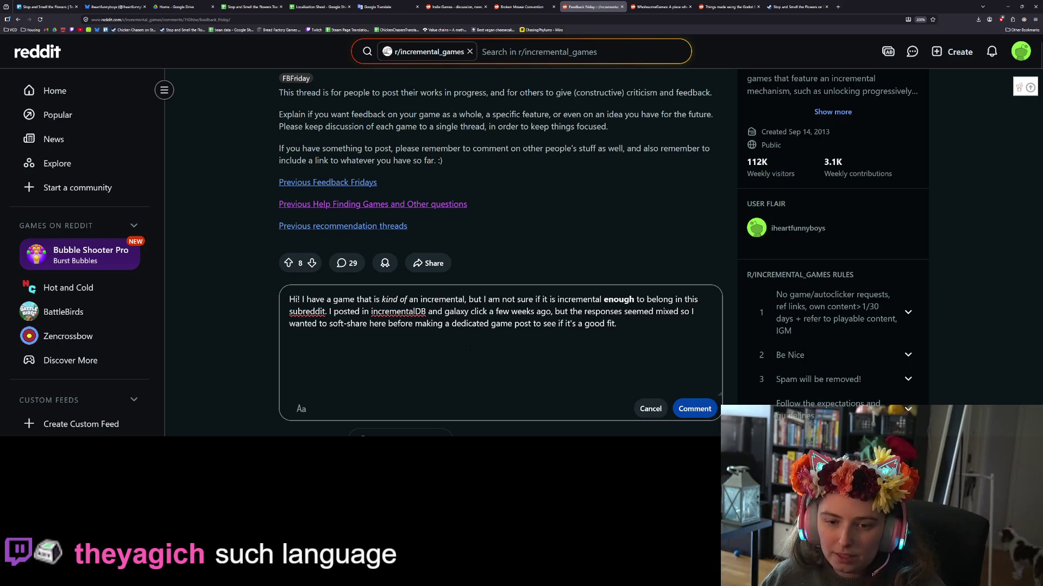
key(ctrl+a)
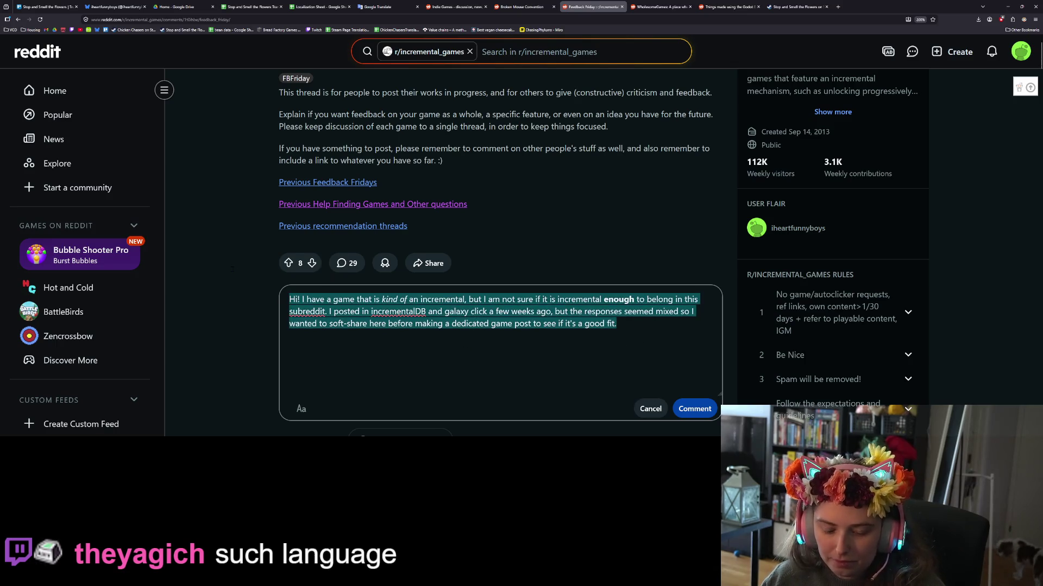
text(Stop and Smell the Flowers is a relaxing game about collecting flowers. It is semi-incremental and semi-idle.)
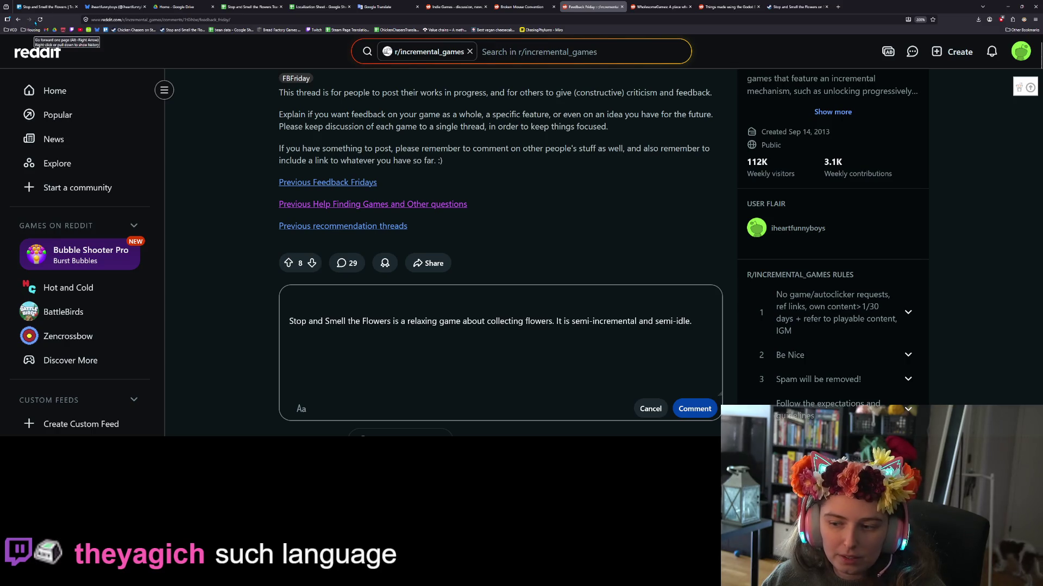
click(353, 305)
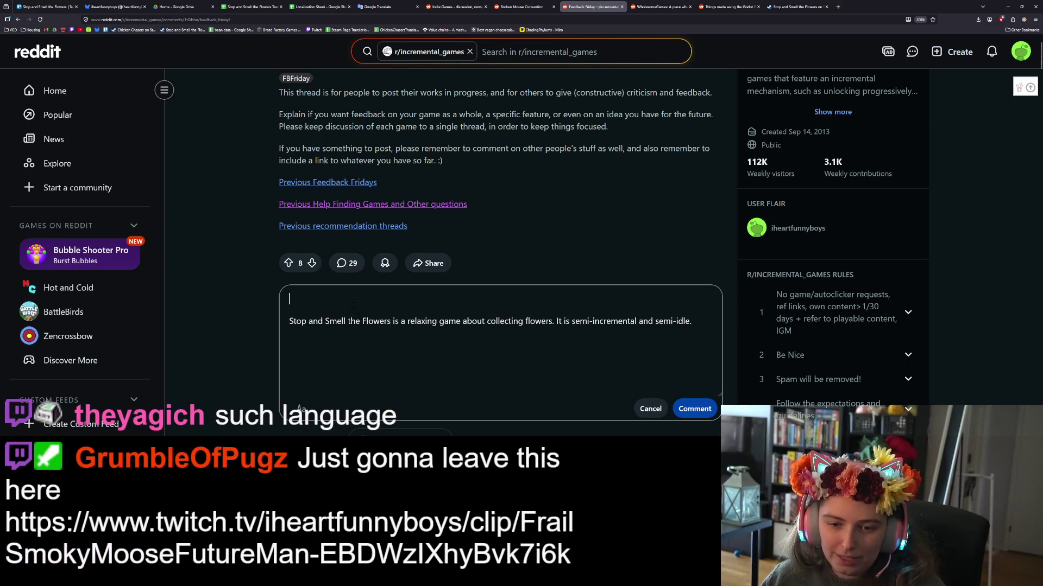
text(Hi! I have a game that is kind of an incremental, but I am not sure if it is incremental enough to belong in this subreddit. I posted in incrementalDB and galaxy click a few weeks ago, but the responses seemed mixed so I wanted to soft-share here before making a dedicated game post to see if it's a good fit.)
scroll(640, 384, down, 2)
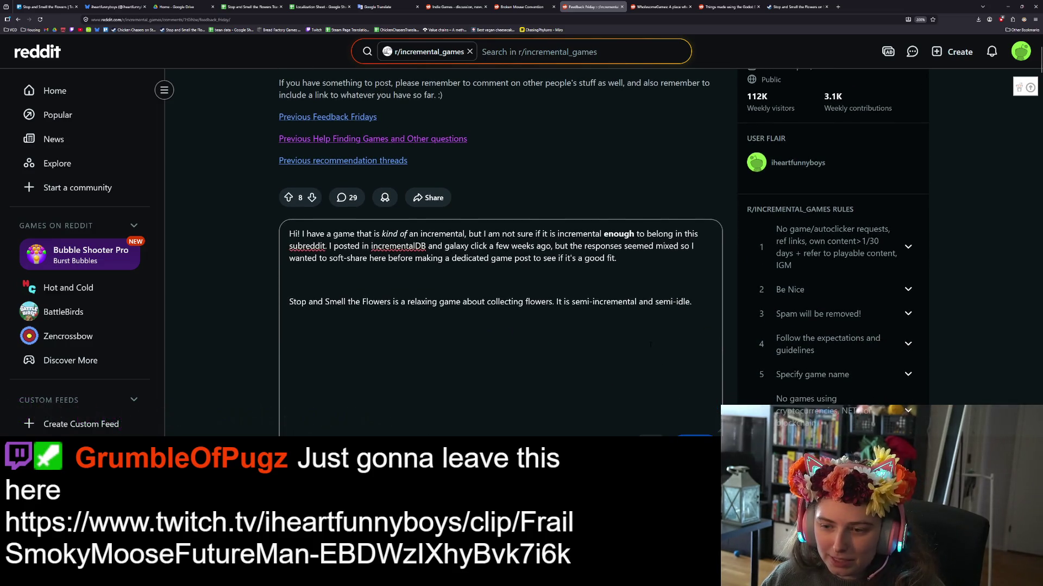
scroll(520, 356, down, 3)
scroll(519, 356, down, 2)
scroll(450, 287, up, 5)
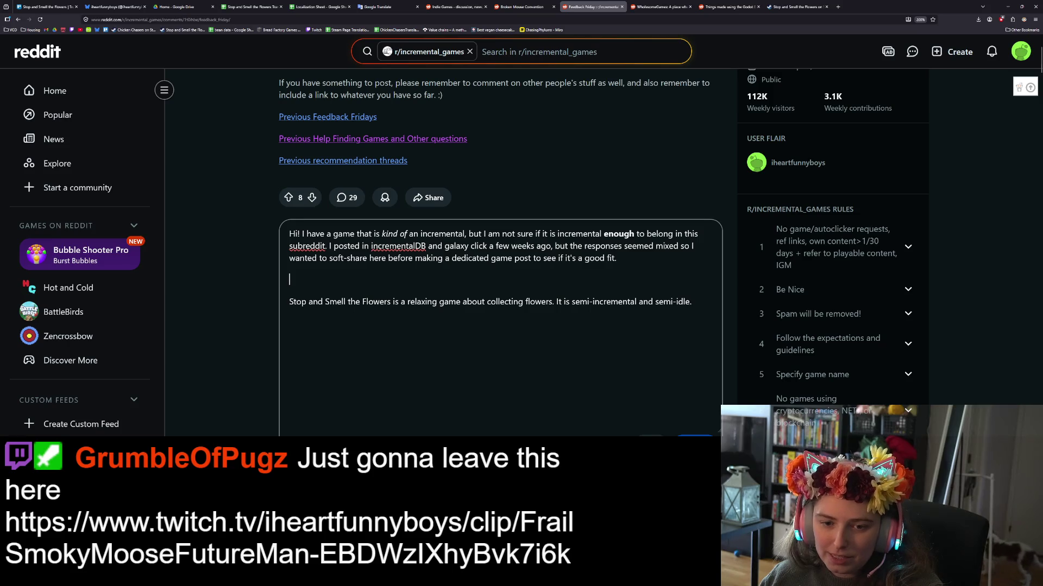
Select the comment text from 'Hi!' and reload the Feedback Friday thread to clear the draft.
mouse_move(289, 234)
mouse_down()
mouse_move(606, 302)
mouse_move(692, 302)
mouse_up()
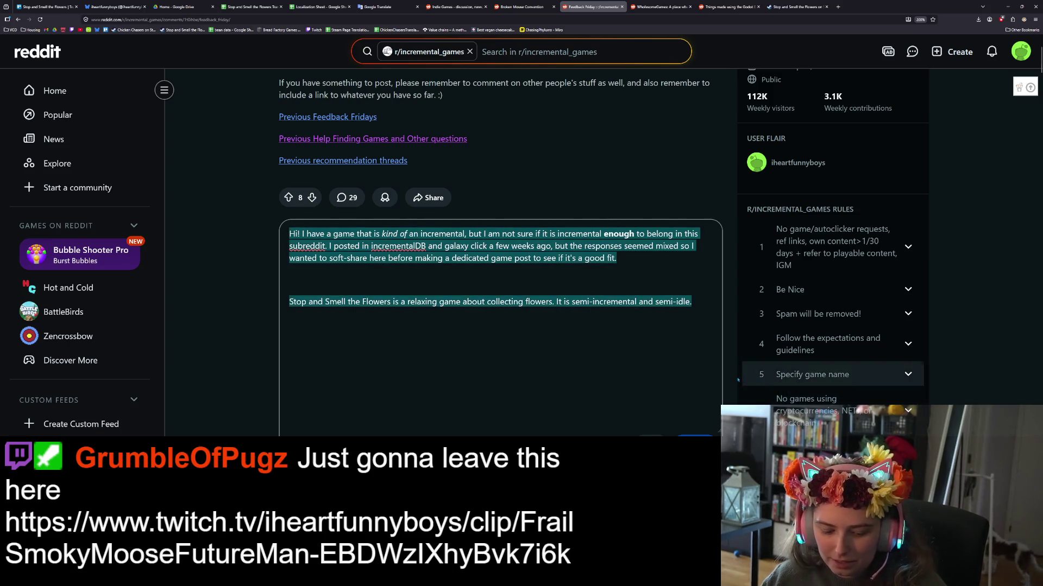
key(ctrl+z)
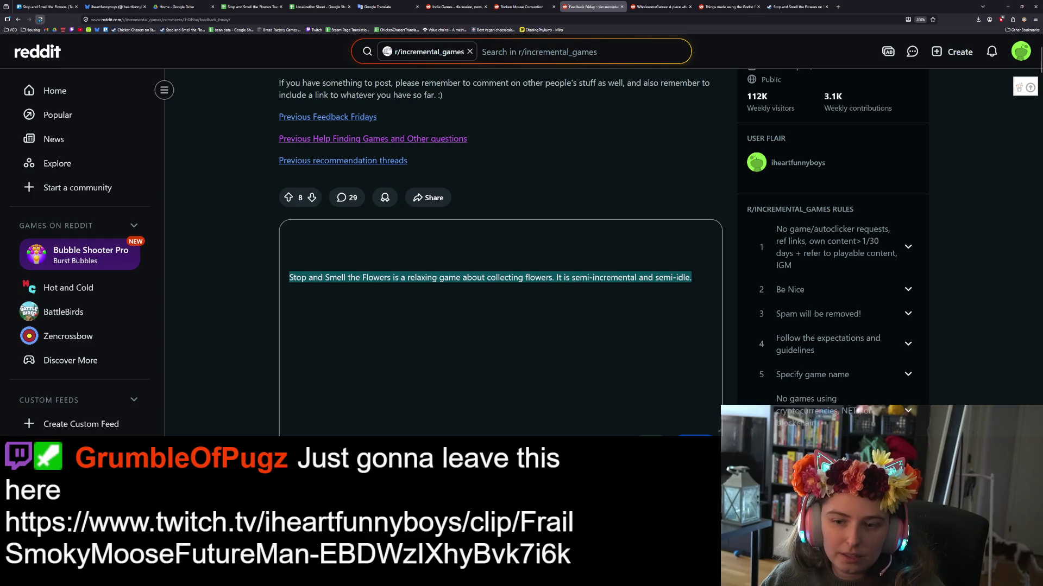
click(40, 20)
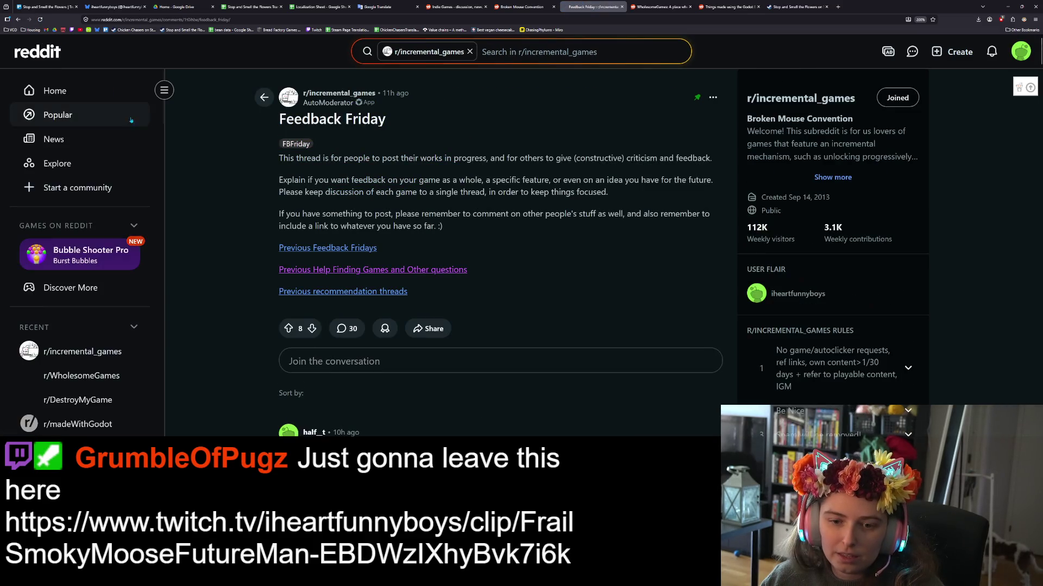
Reopen the saved comment draft and add a blank line above the Steam link.
scroll(416, 370, down, 4)
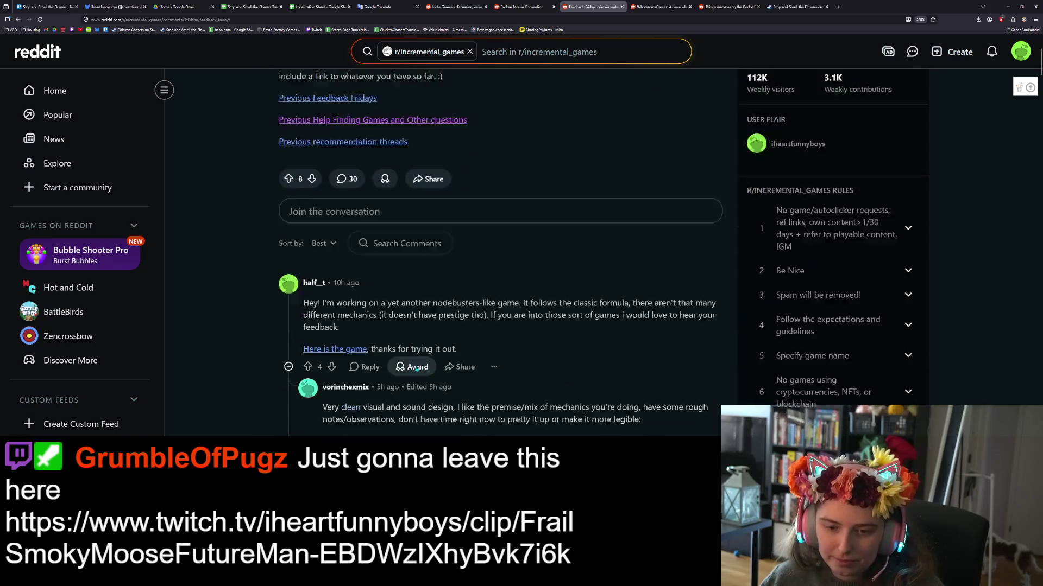
scroll(417, 378, up, 2)
click(500, 228)
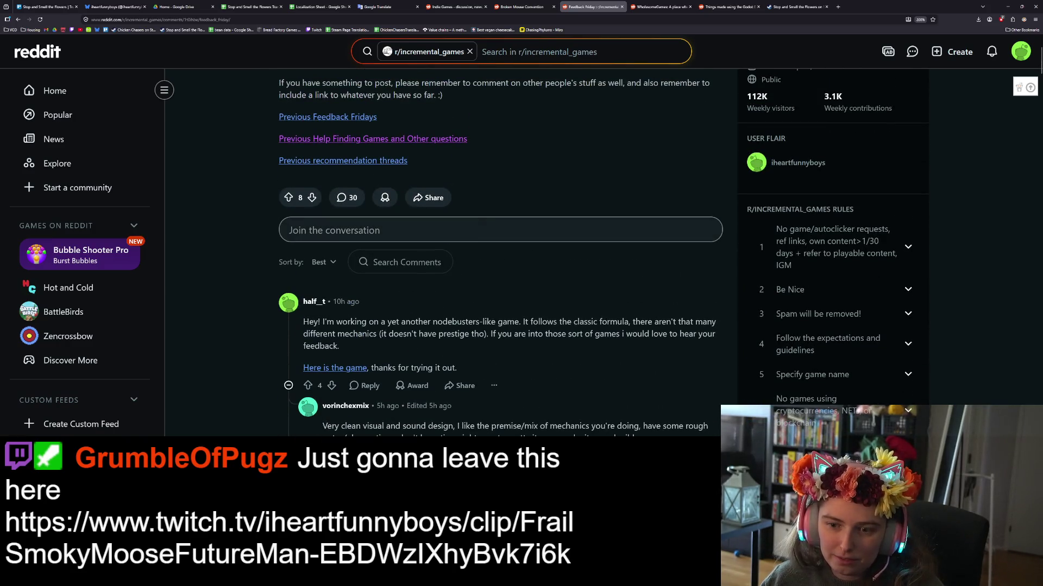
click(571, 277)
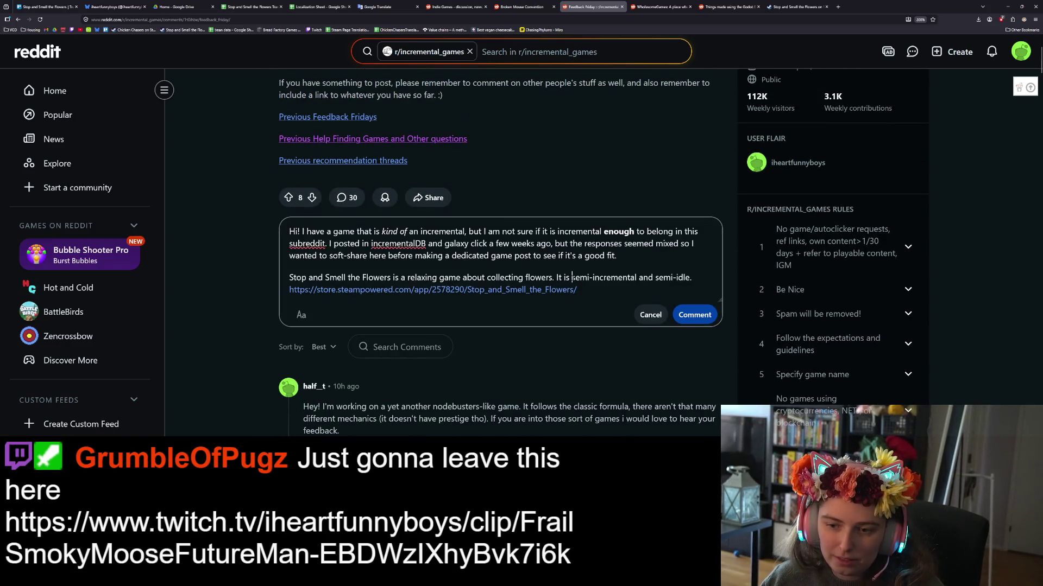
click(600, 293)
scroll(600, 292, down, 1)
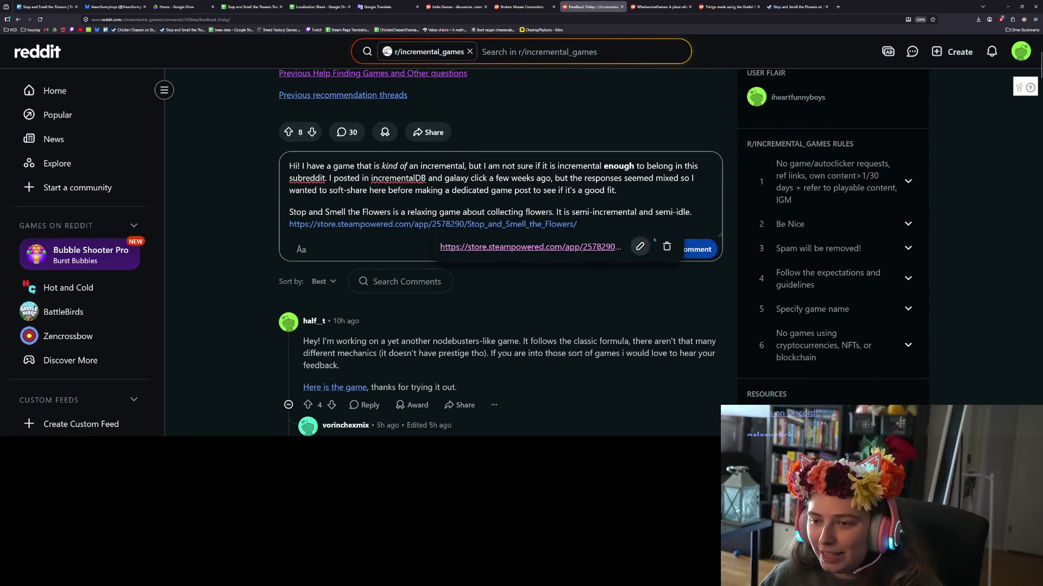
click(692, 211)
key(Return)
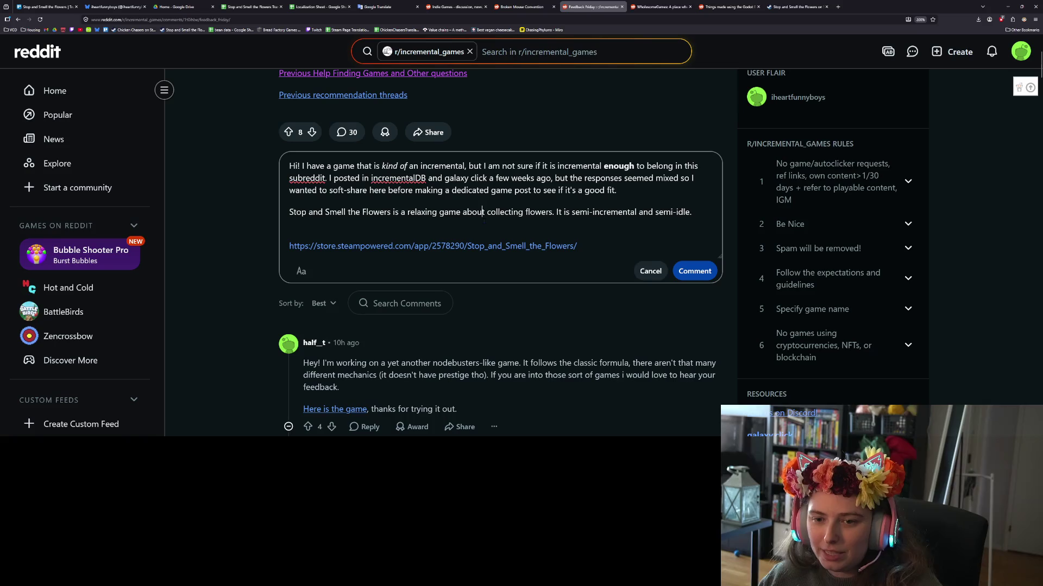
click(618, 212)
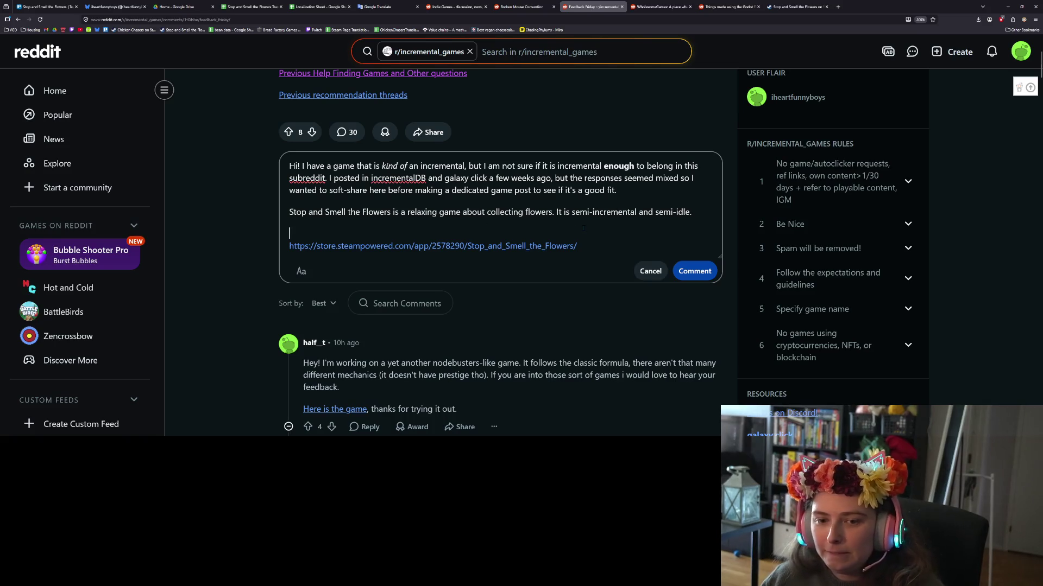
key(Up)
key(End)
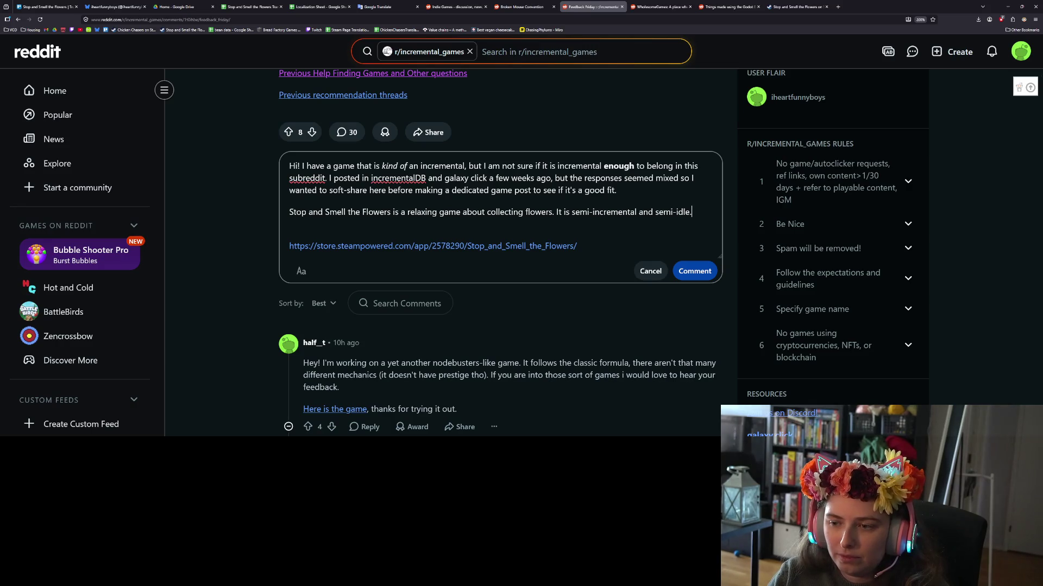
Add after the description: 'just published the demo on Steam so it's ready for judgement. :)'.
text( I just publishe)
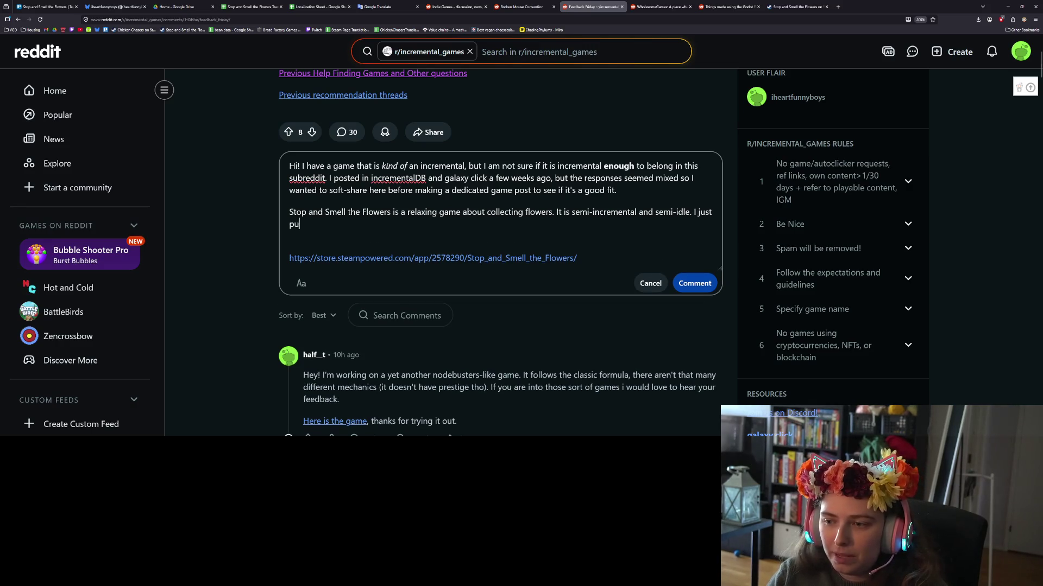
text(d the demo on Ste)
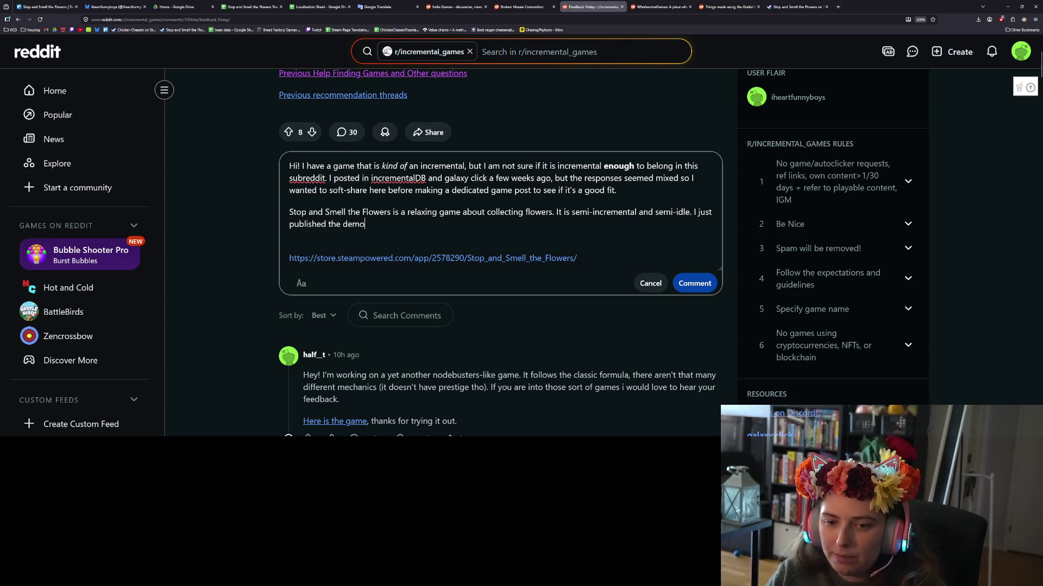
text(am so you can )
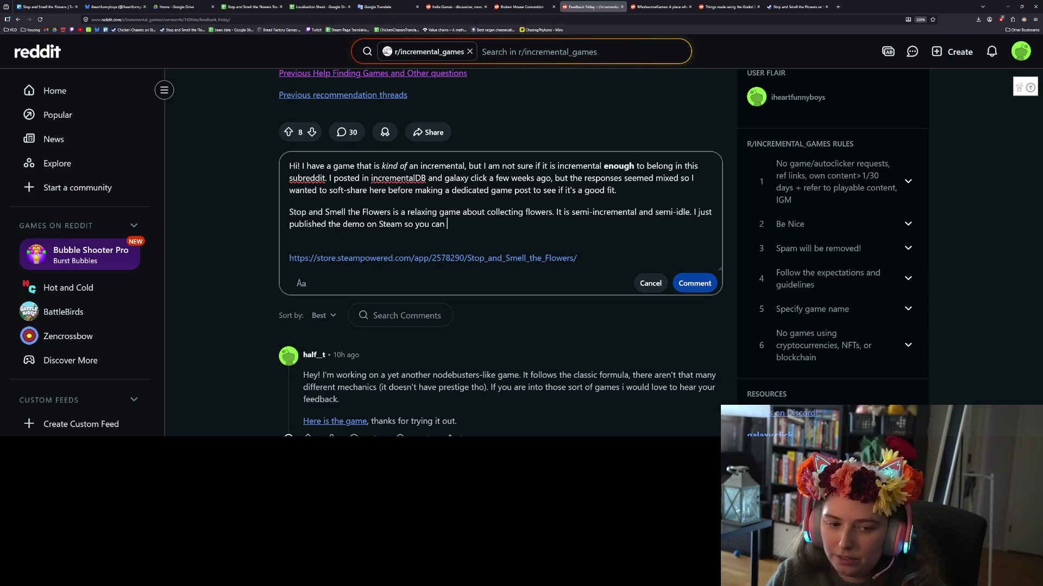
text(try)
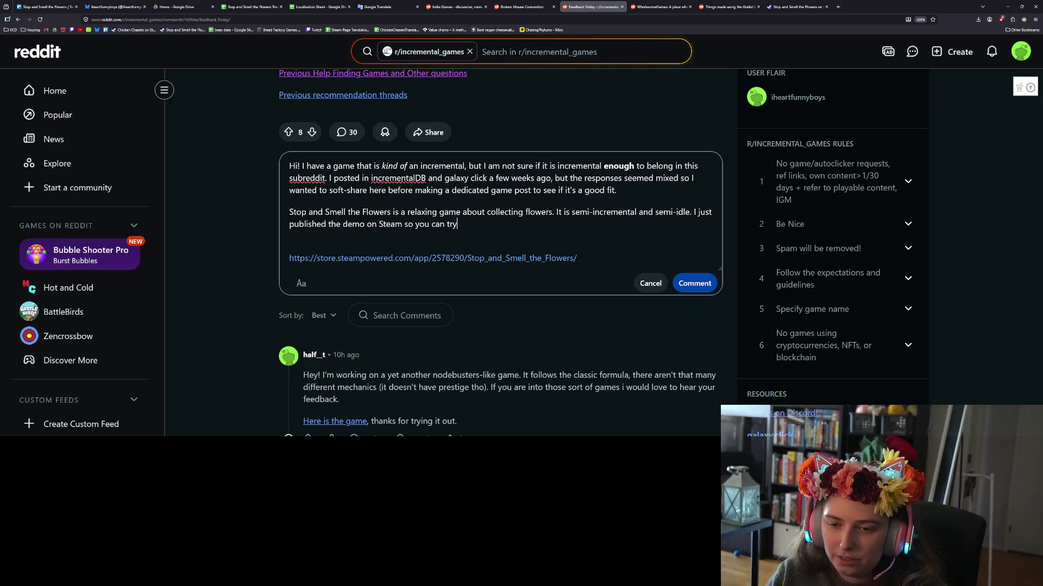
key(BackSpace)
key(BackSpace)
key(BackSpace)
text(giv)
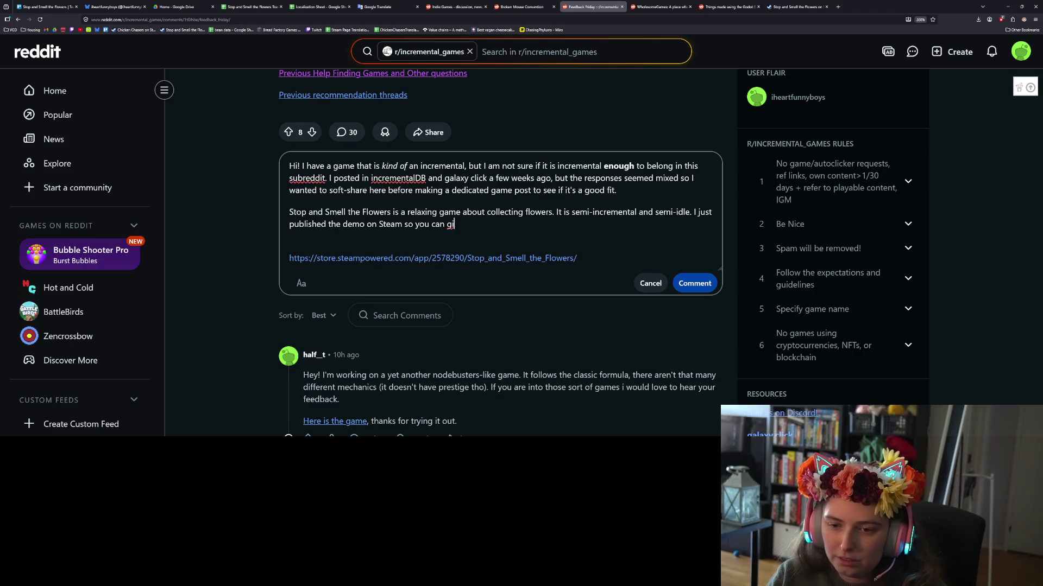
key(BackSpace)
key(BackSpace)
key(BackSpace)
text(so it's ready )
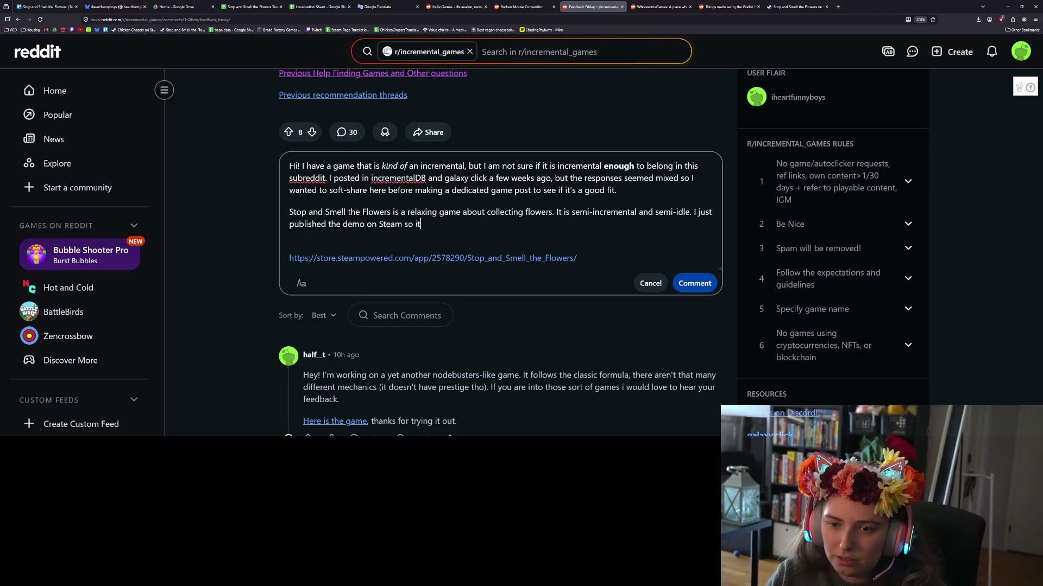
text(for judgem)
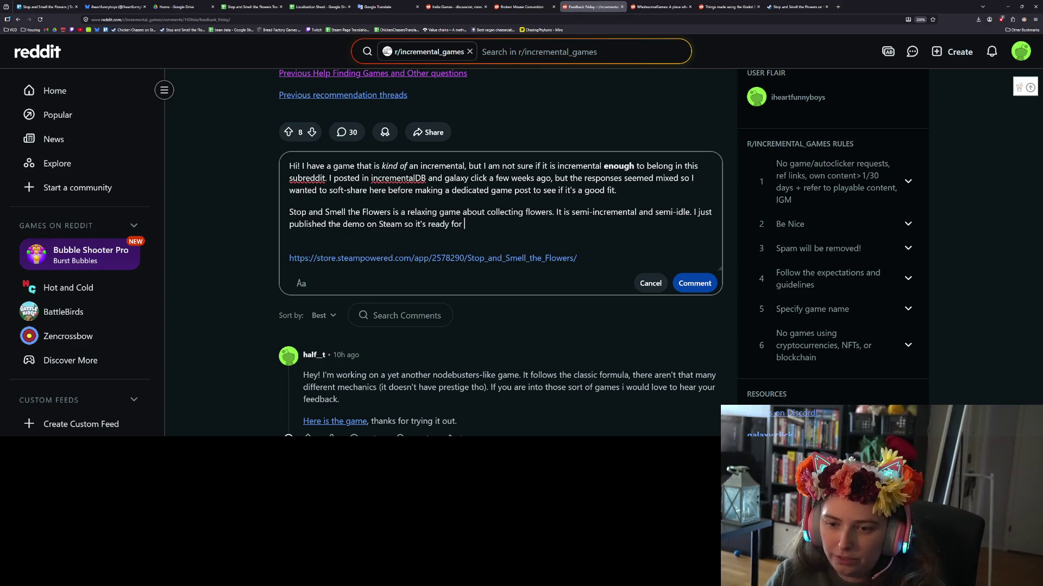
text(ent. )
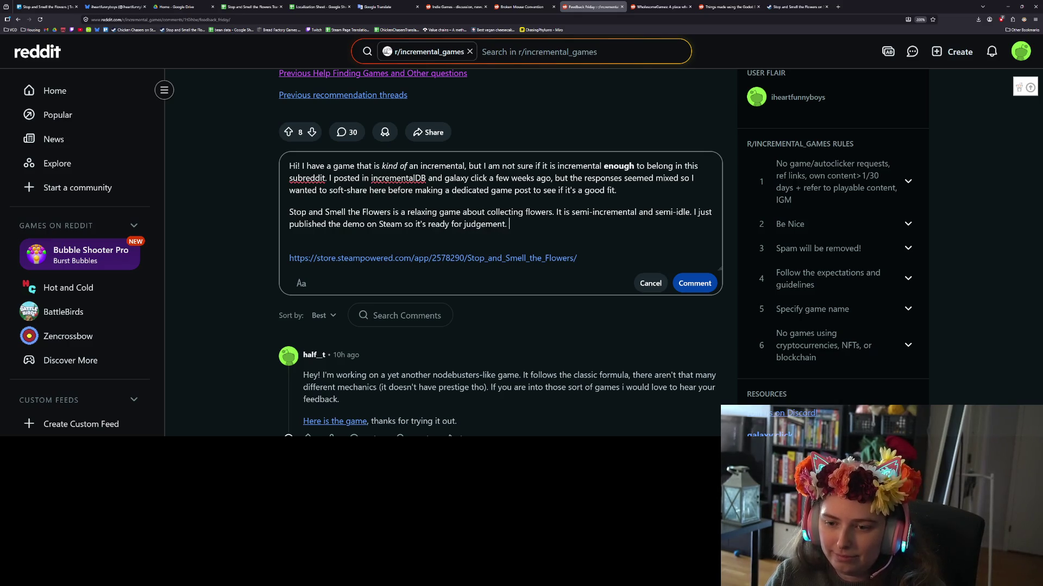
text(:))
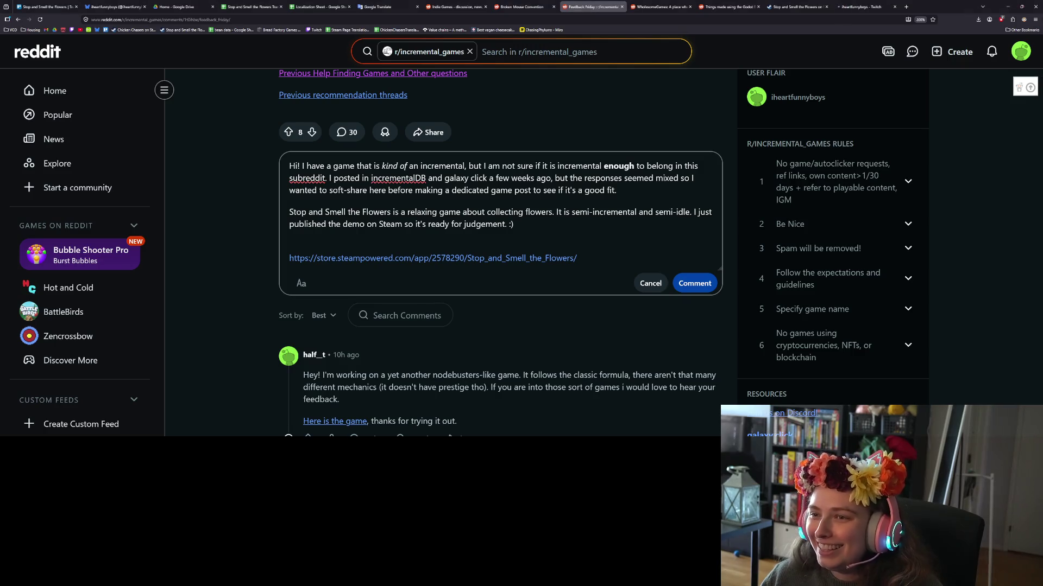
Post the comment, then raise the Twitch clip's volume to 83%.
click(695, 283)
click(856, 7)
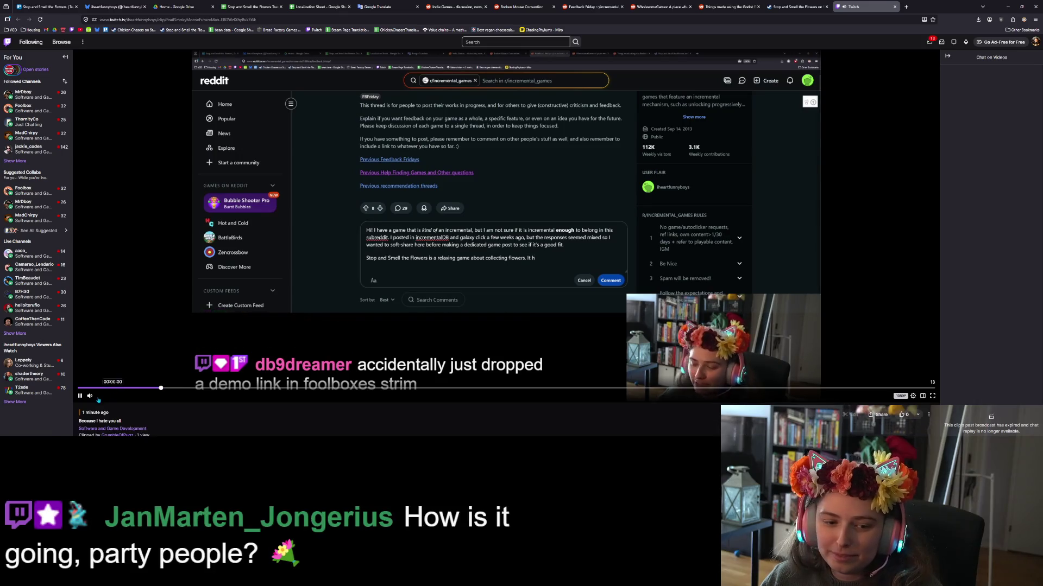
mouse_move(111, 398)
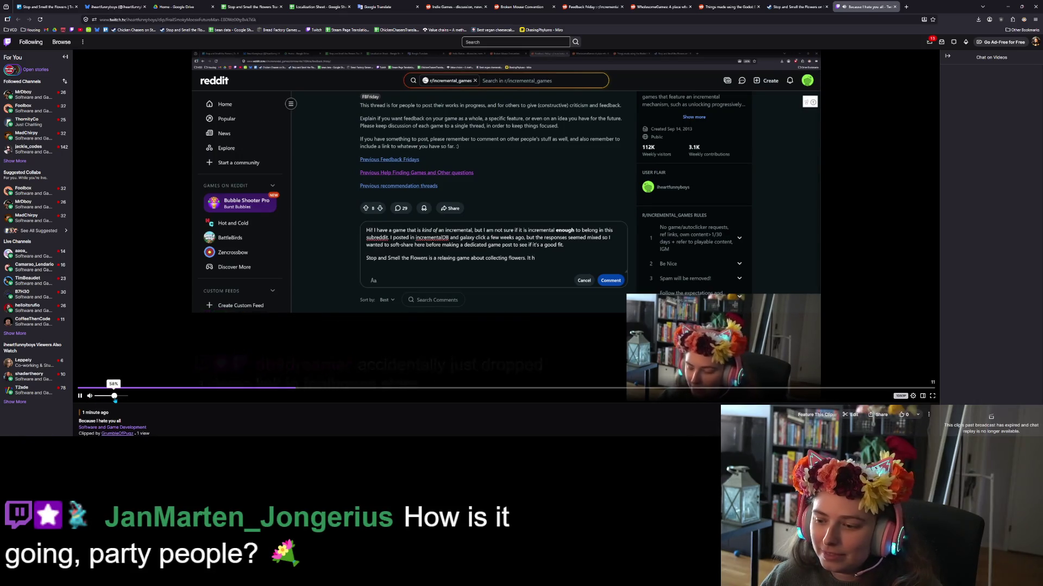
drag(115, 399, 120, 397)
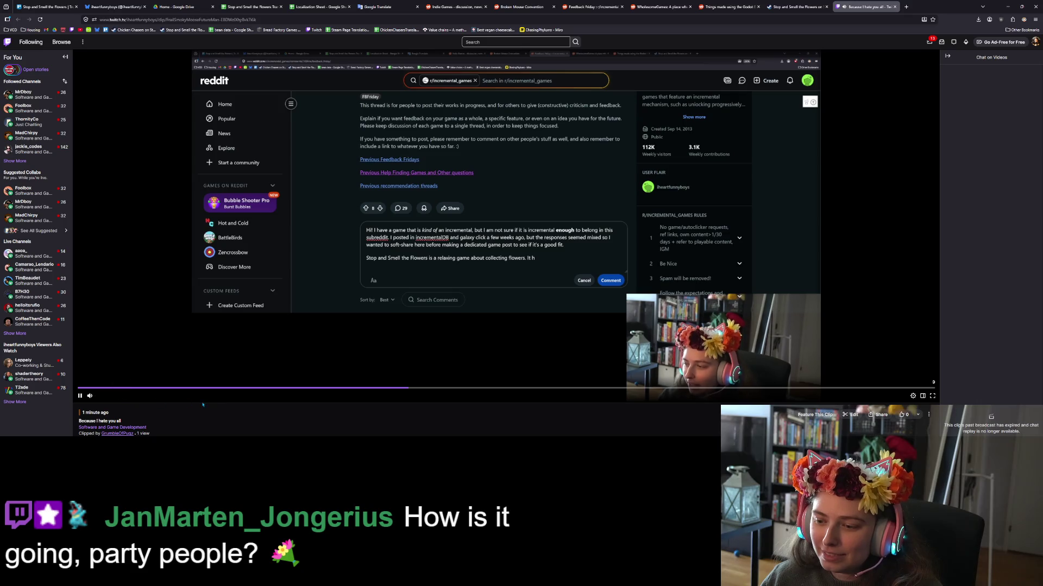
Pause, resume and pause the clip again, then open the Foolbox channel's live stream.
click(278, 294)
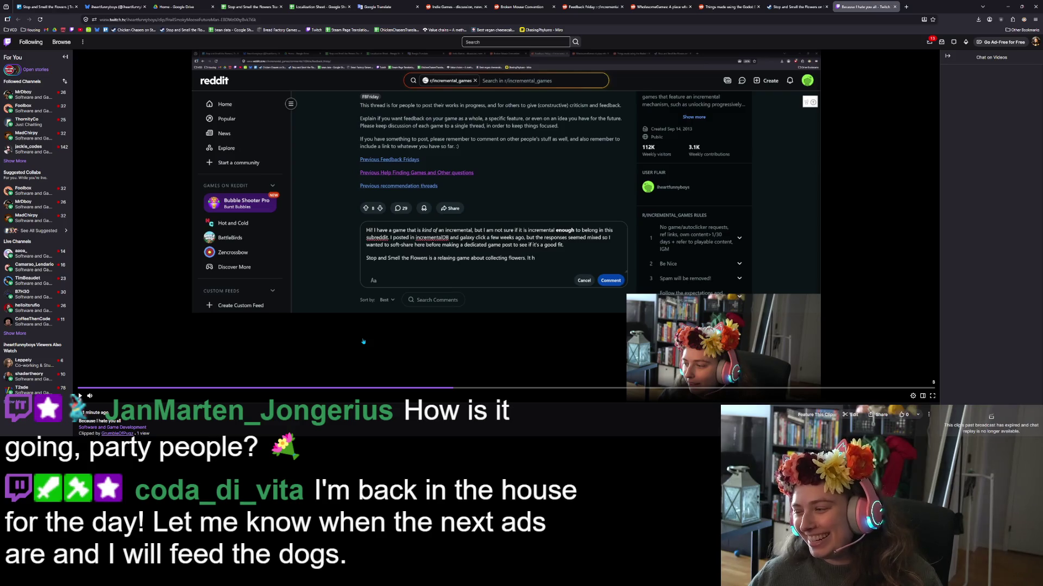
click(377, 255)
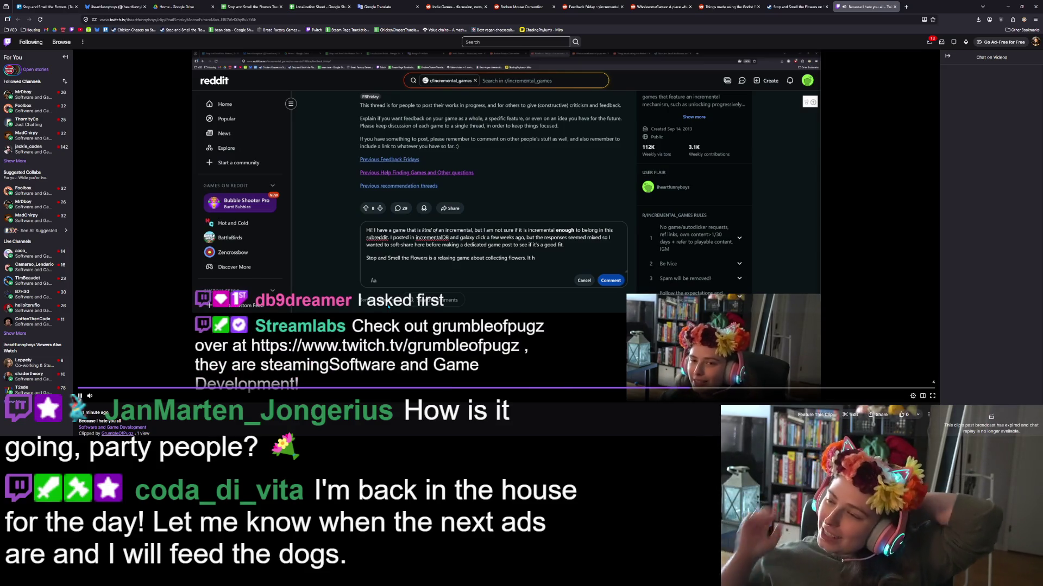
click(554, 230)
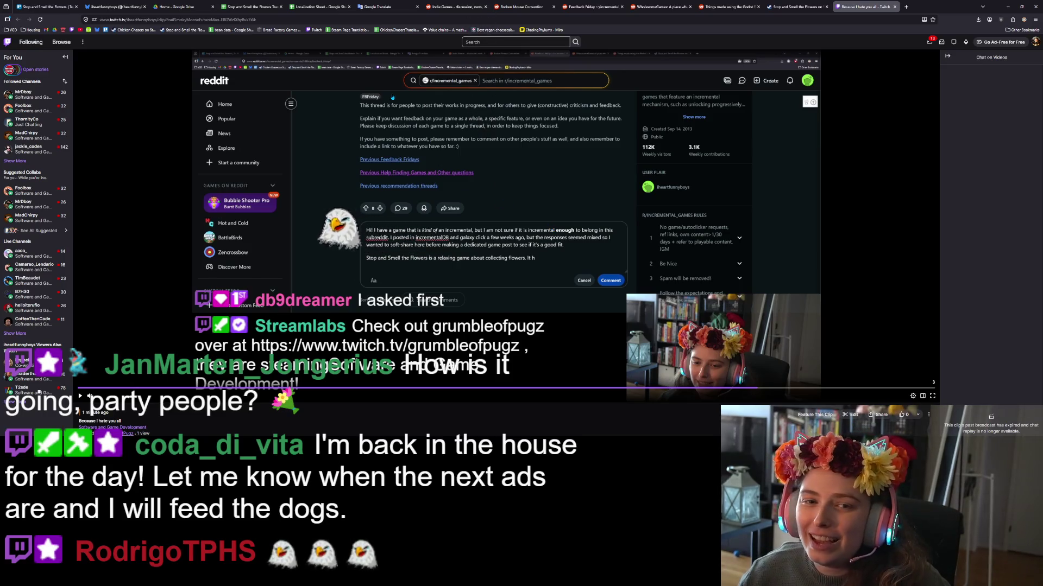
click(23, 109)
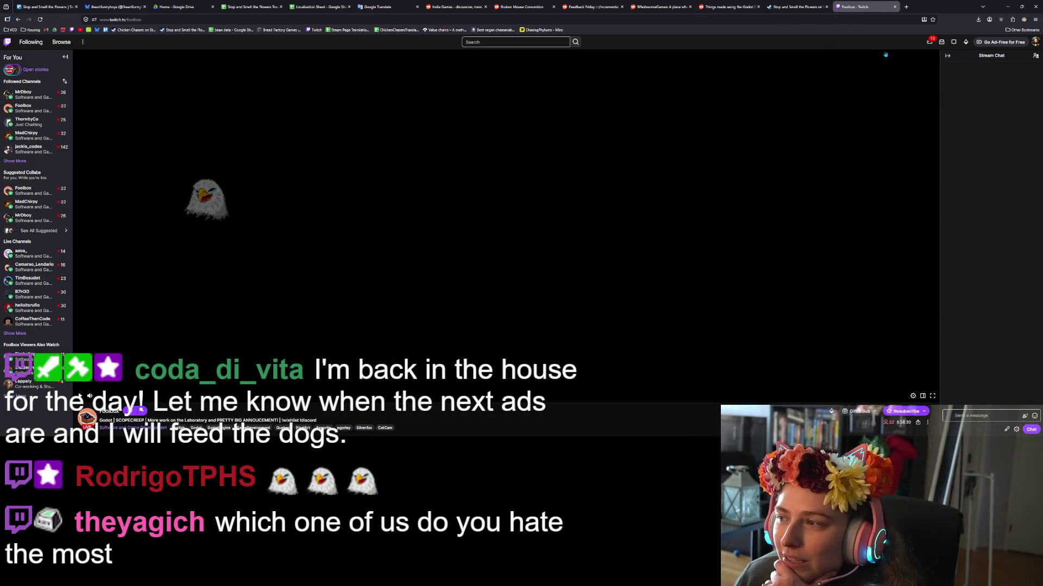
Mute the Foolbox stream tab and start reading through its chat.
right_click(861, 6)
click(881, 48)
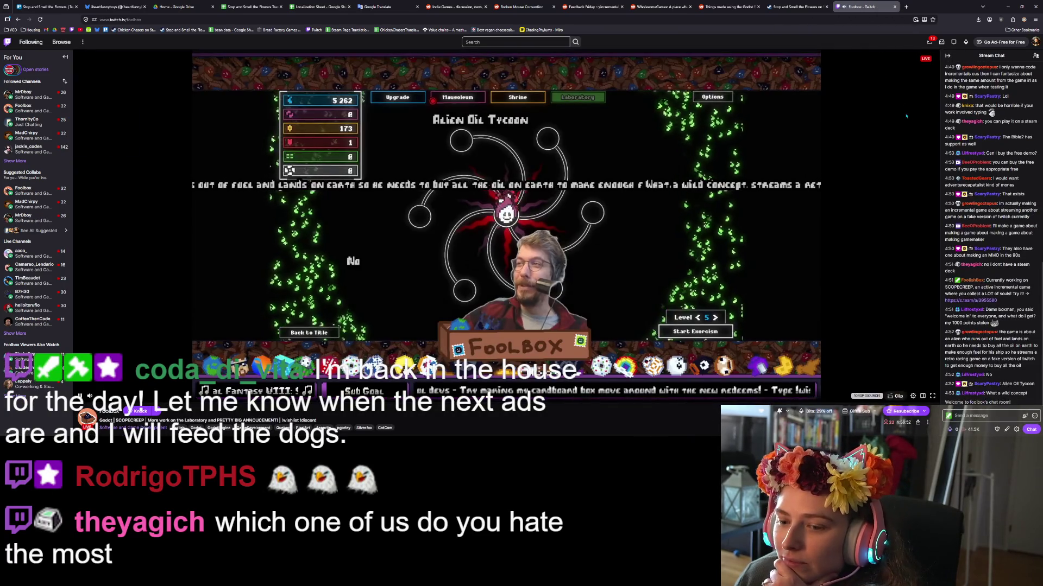
scroll(965, 371, up, 5)
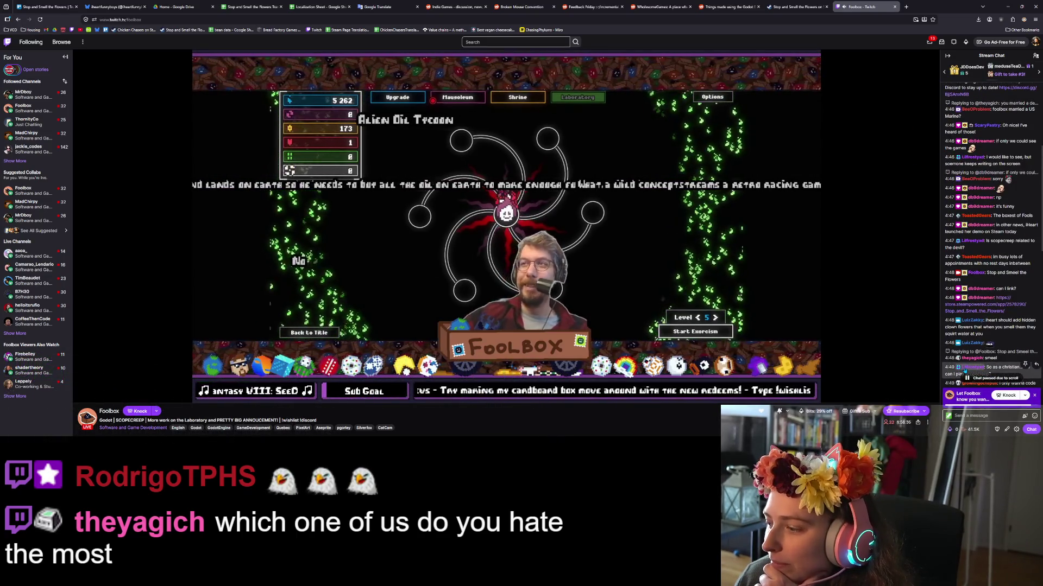
scroll(965, 371, down, 3)
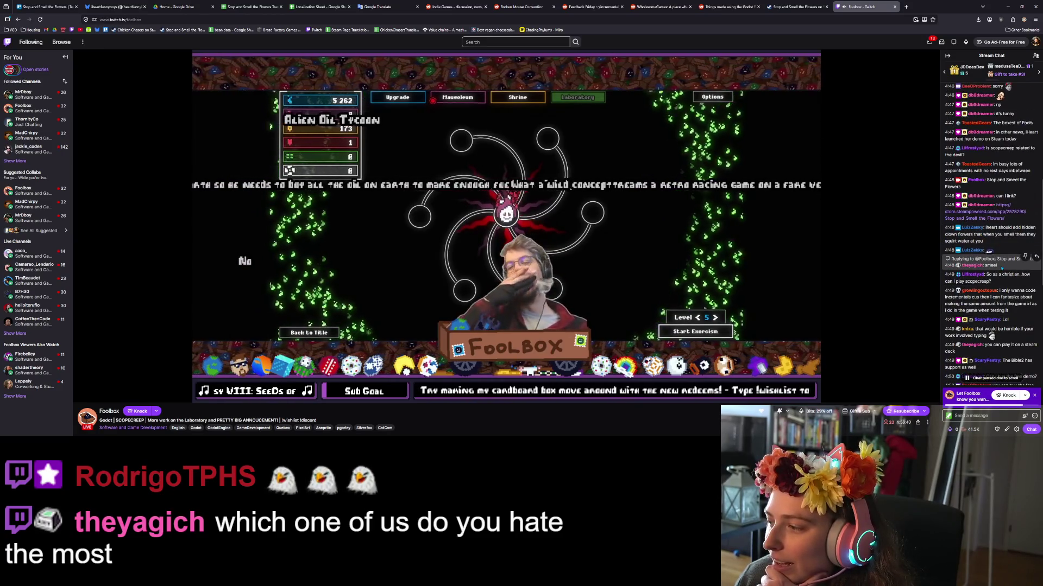
scroll(994, 266, down, 1)
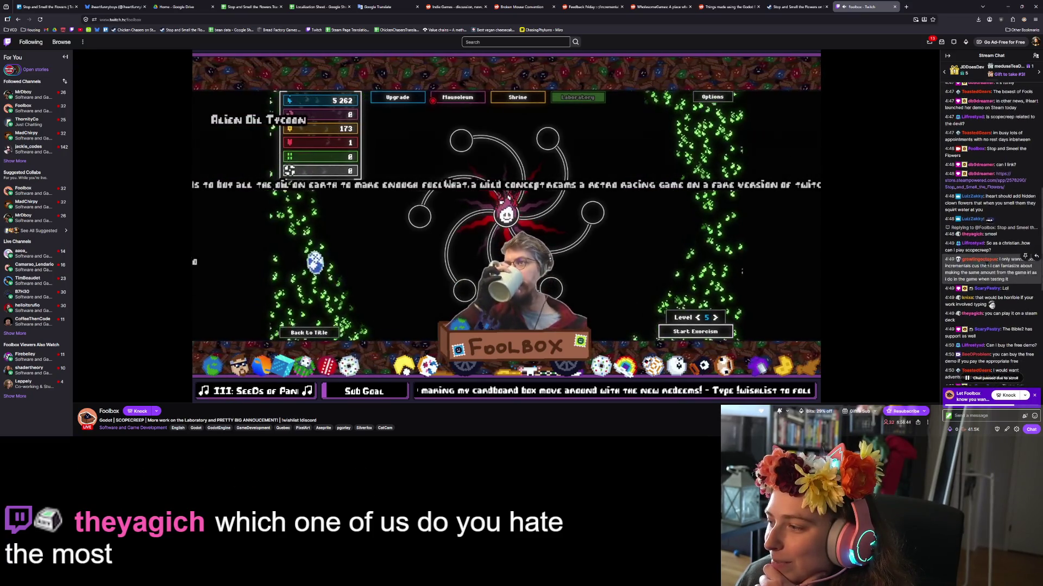
Scroll through the rest of the stream chat, then close the Foolbox stream.
scroll(988, 266, down, 1)
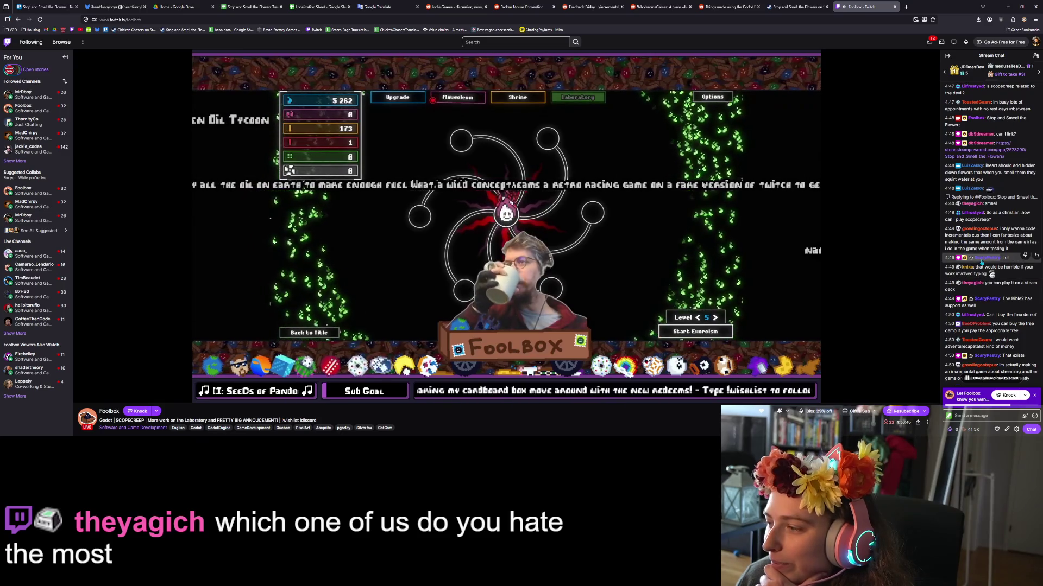
scroll(981, 261, down, 1)
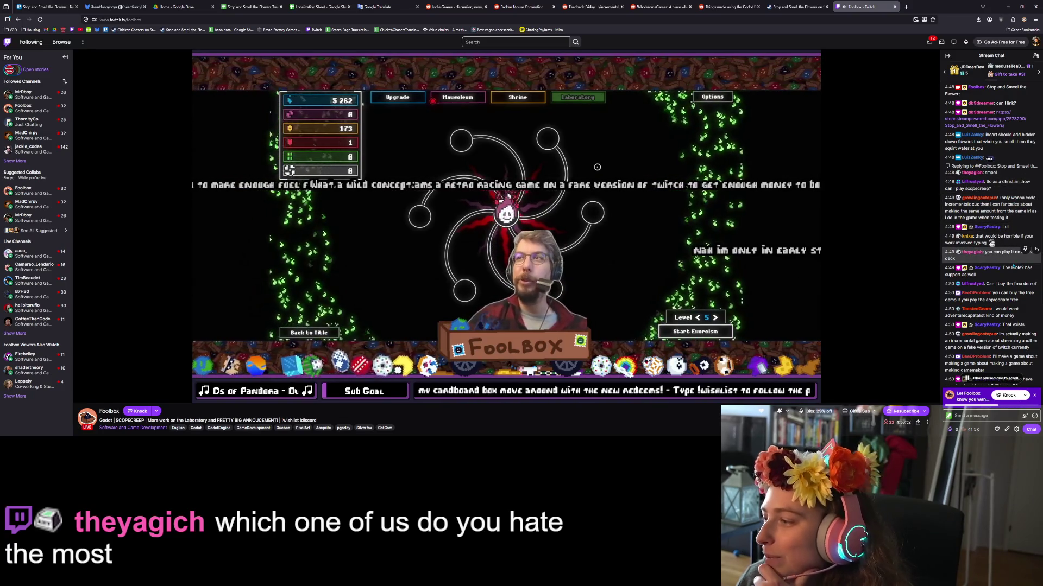
scroll(1010, 261, down, 1)
scroll(1030, 261, down, 1)
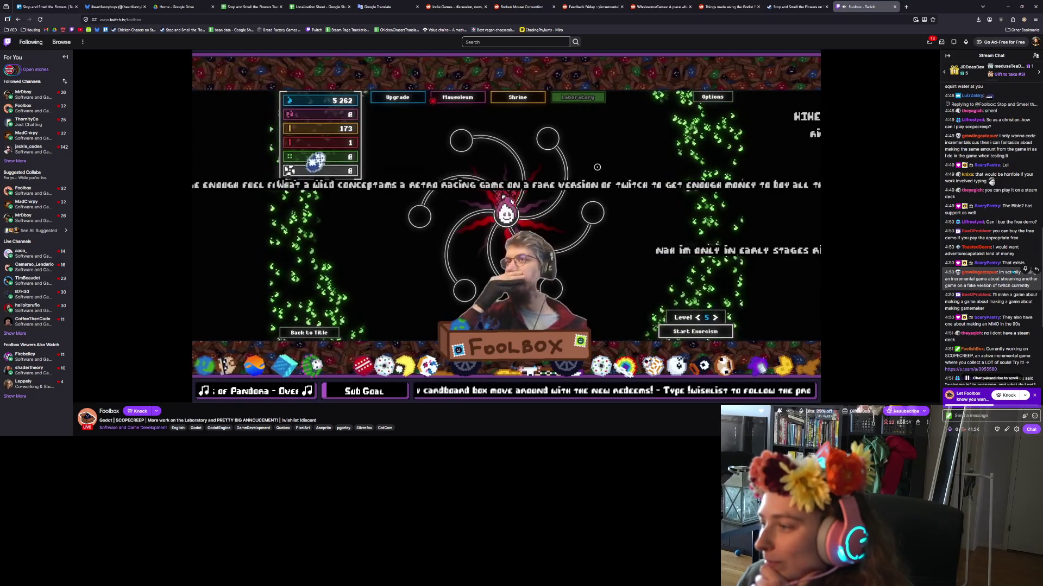
scroll(1012, 271, down, 1)
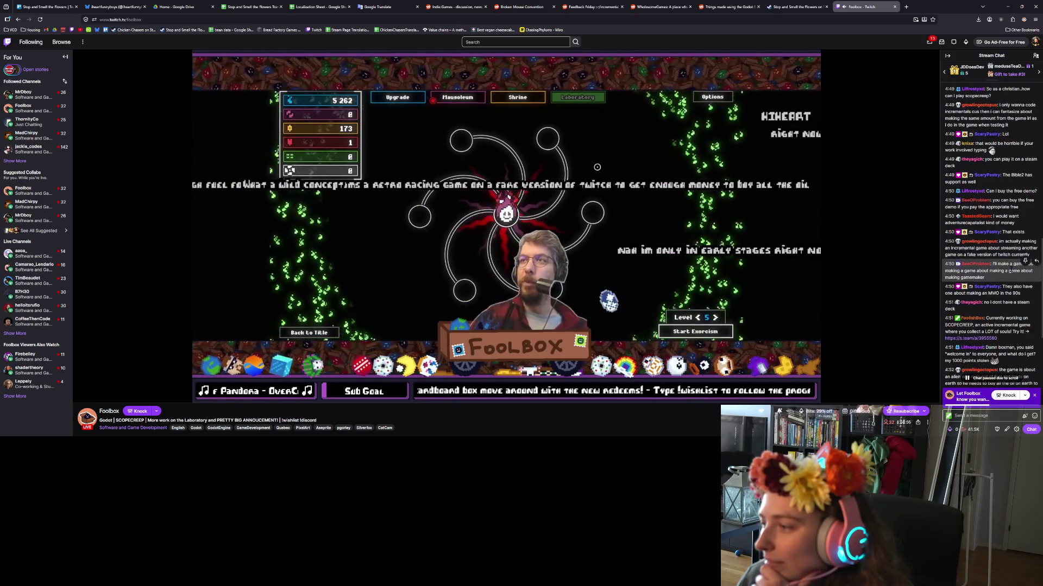
scroll(1010, 271, down, 3)
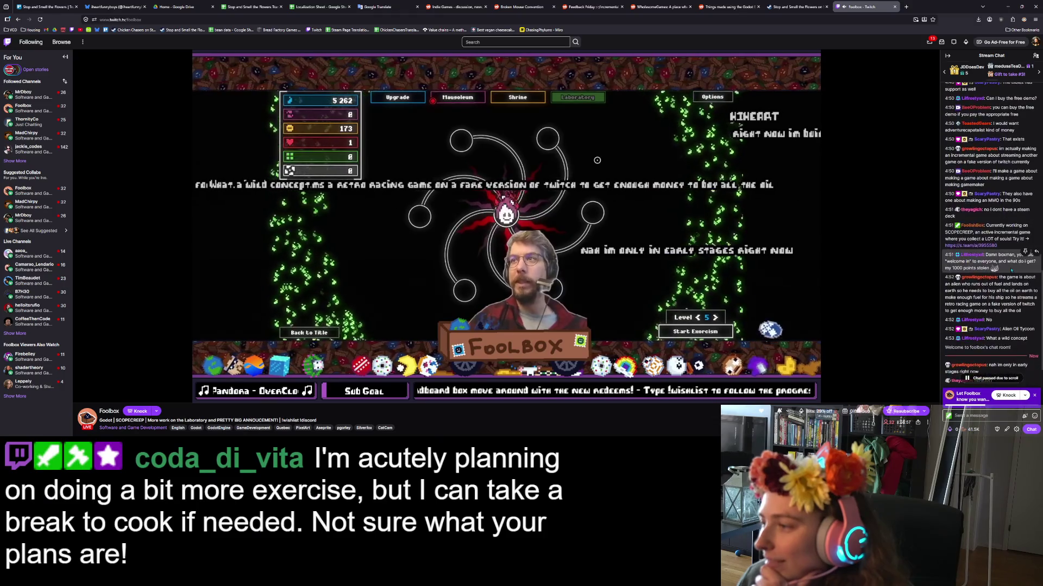
scroll(1009, 267, down, 1)
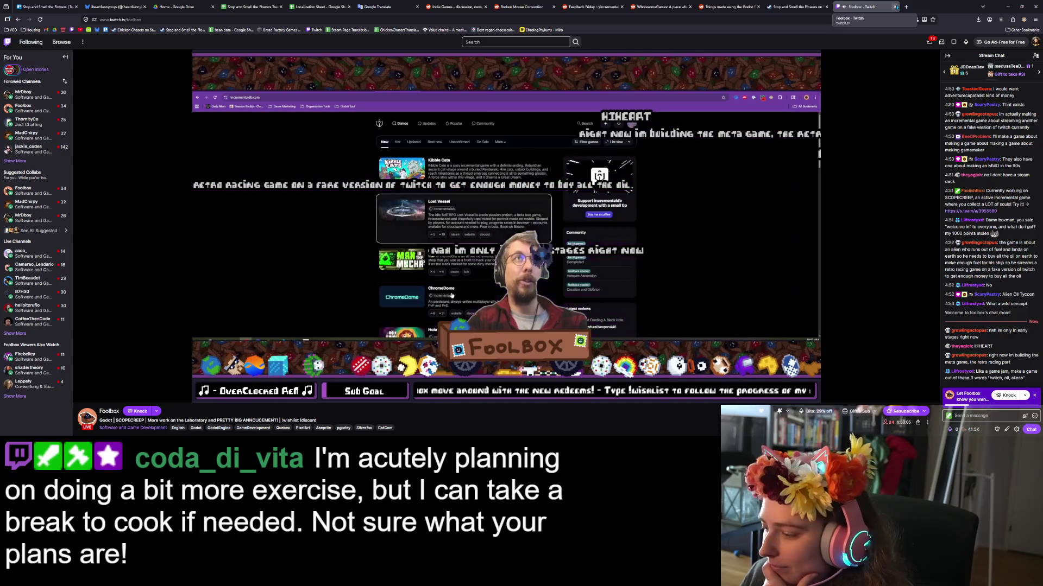
click(895, 7)
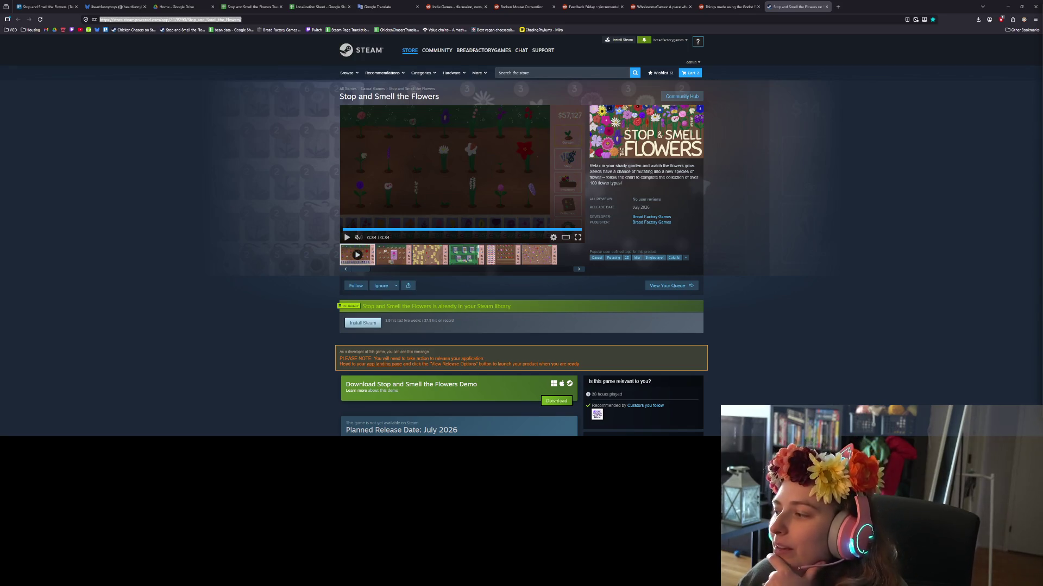
Leave the Stop and Smell the Flowers store page for the r/madeWithGodot subreddit.
click(736, 12)
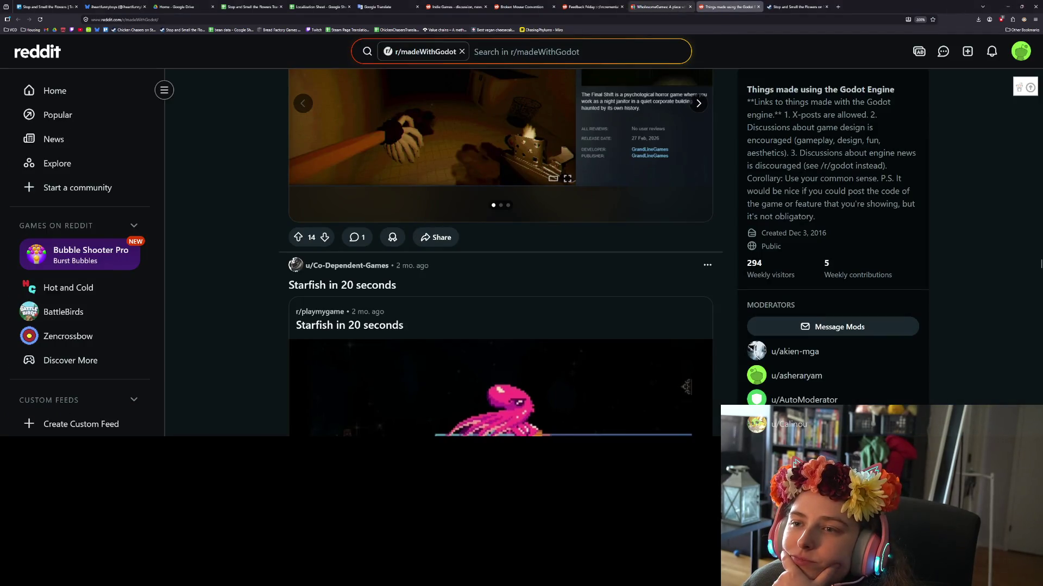
Go through r/indiegames to r/incremental_games and bring its Community highlights into view.
click(433, 7)
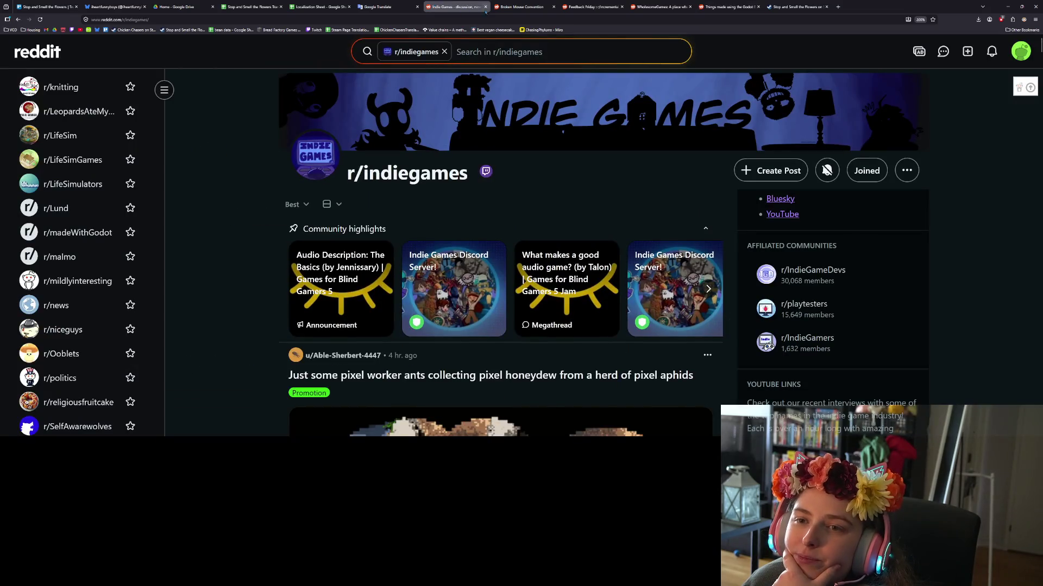
click(527, 14)
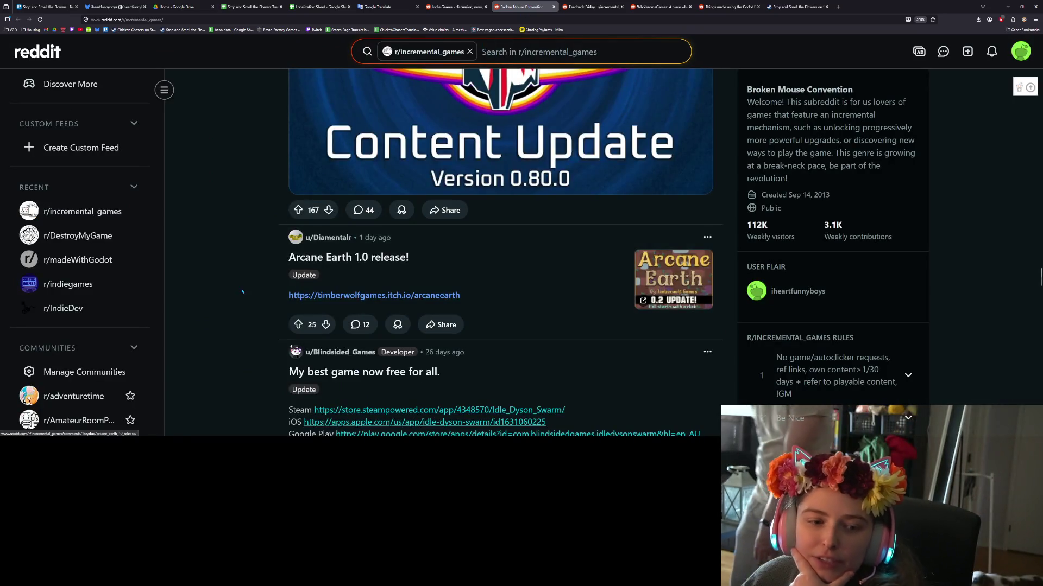
scroll(225, 324, down, 5)
scroll(225, 324, up, 10)
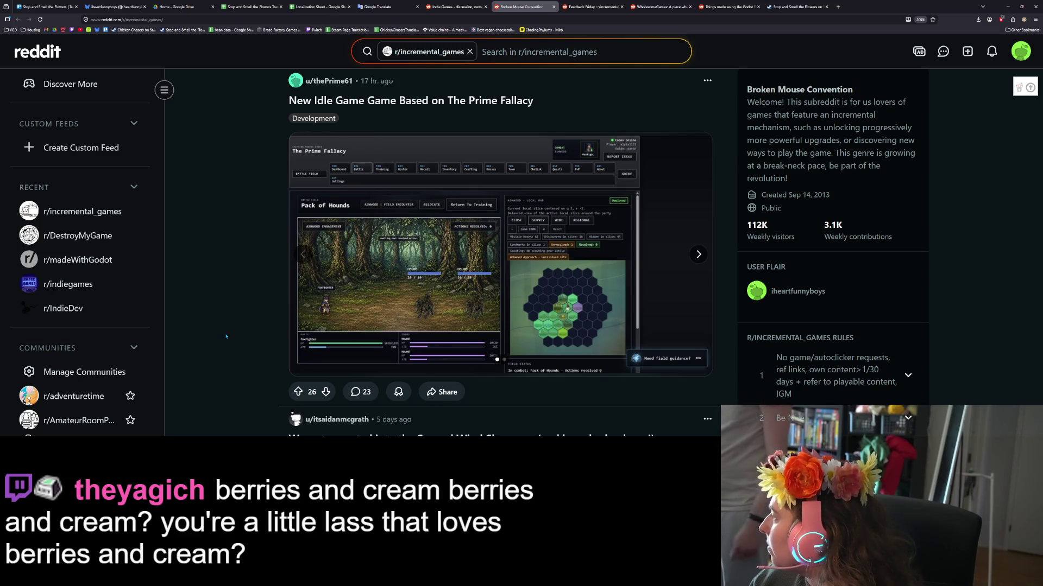
scroll(236, 334, down, 10)
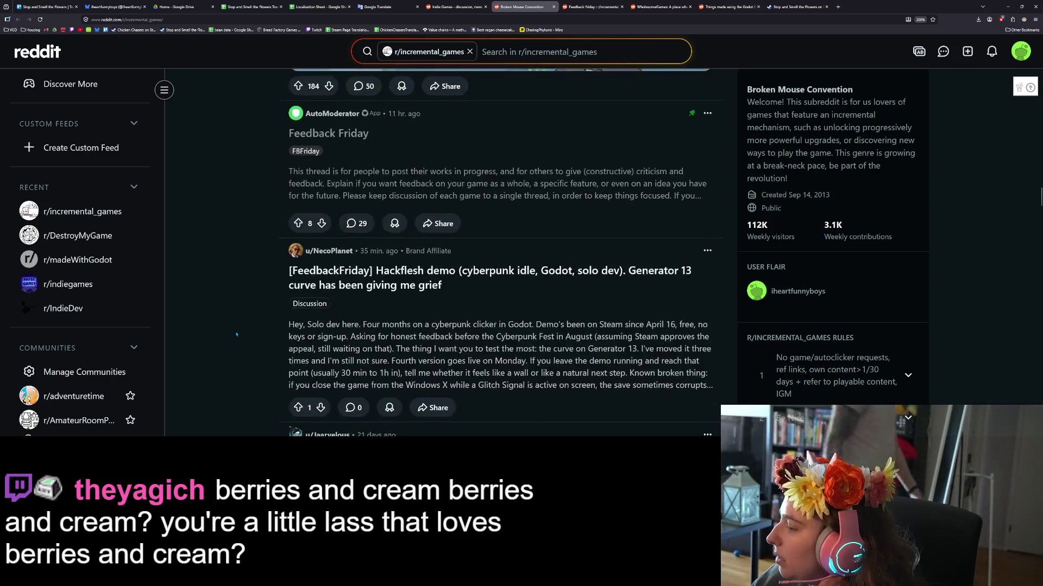
scroll(237, 334, down, 15)
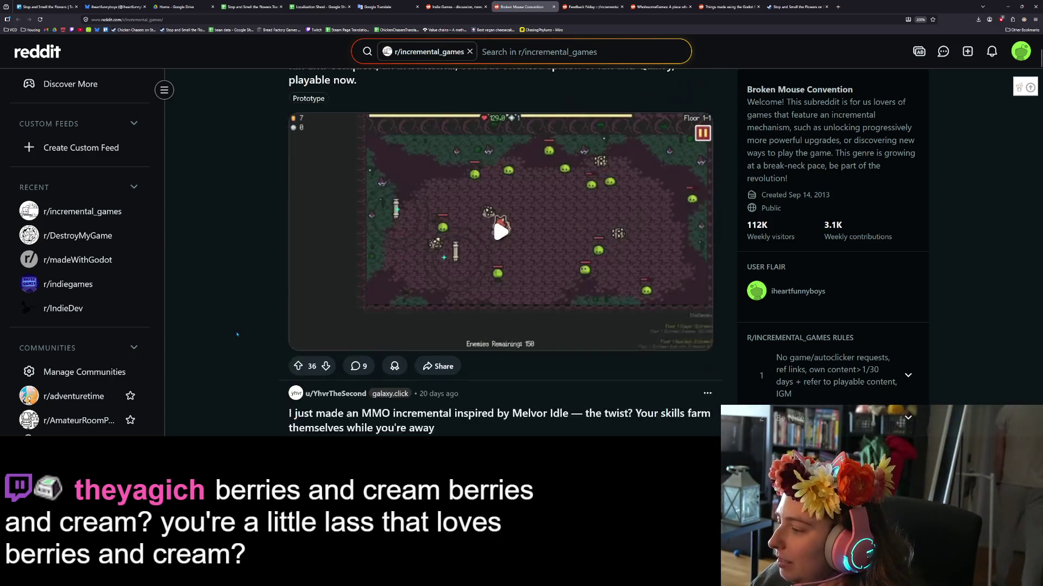
scroll(236, 334, up, 5)
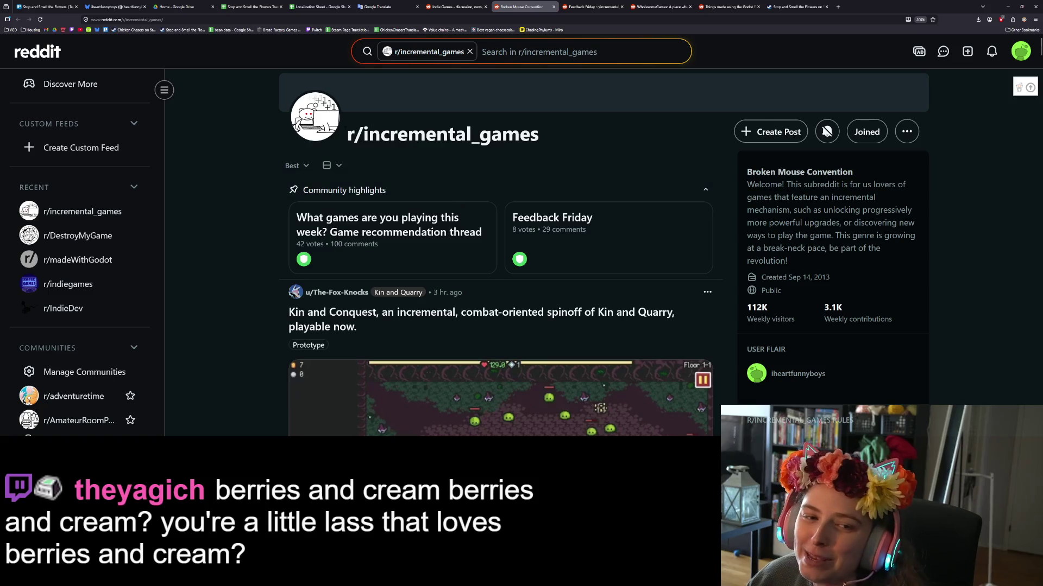
Open the Feedback Friday thread and read down through its comments.
click(610, 250)
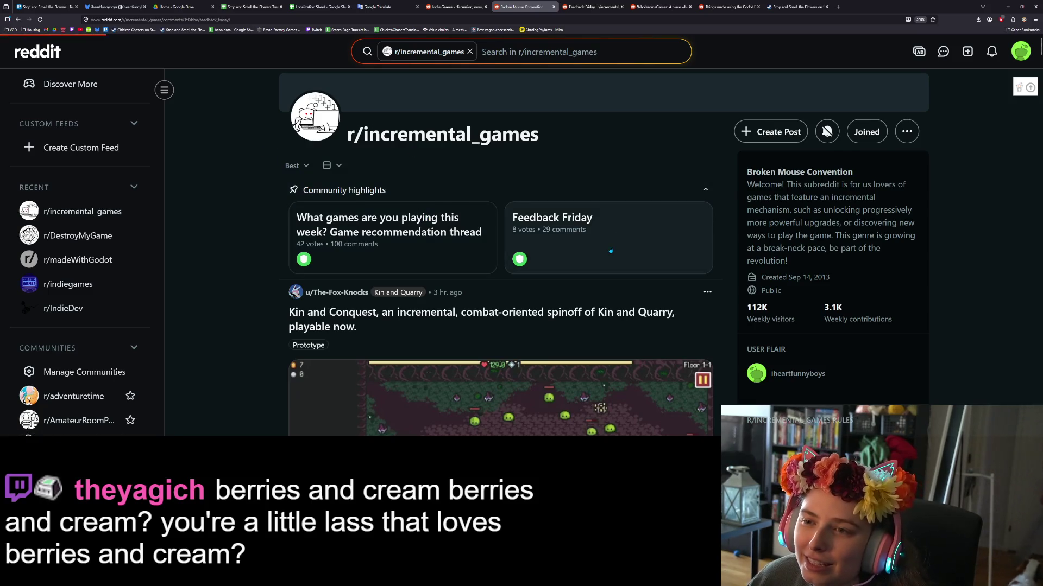
scroll(226, 289, down, 3)
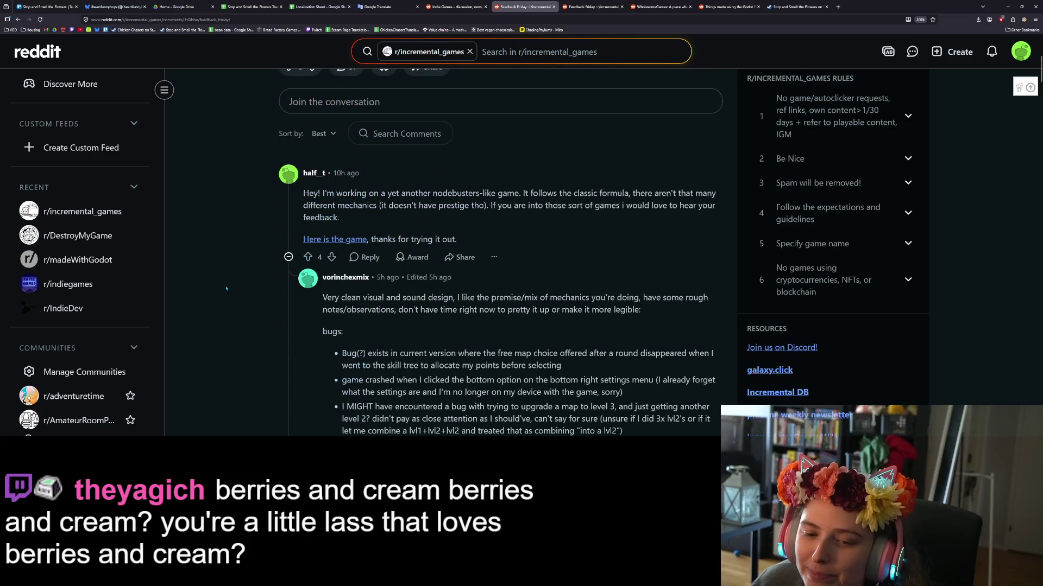
scroll(226, 289, down, 15)
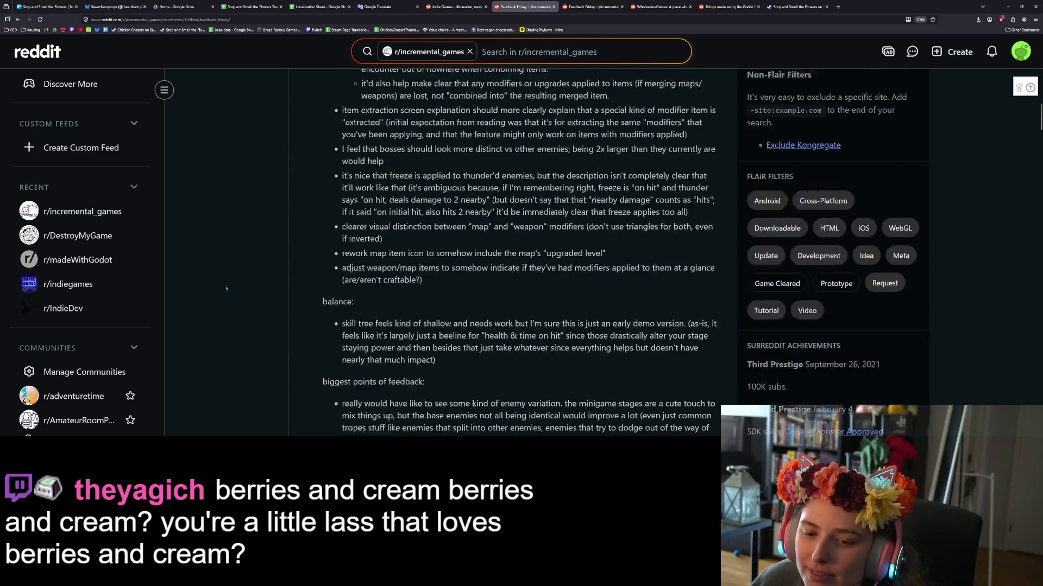
scroll(228, 292, down, 15)
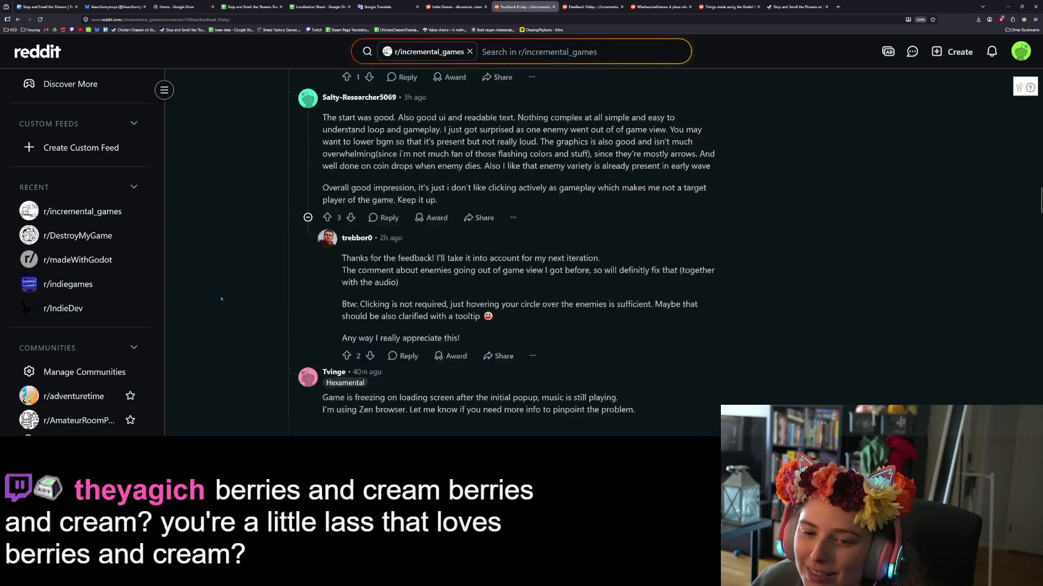
scroll(231, 302, down, 15)
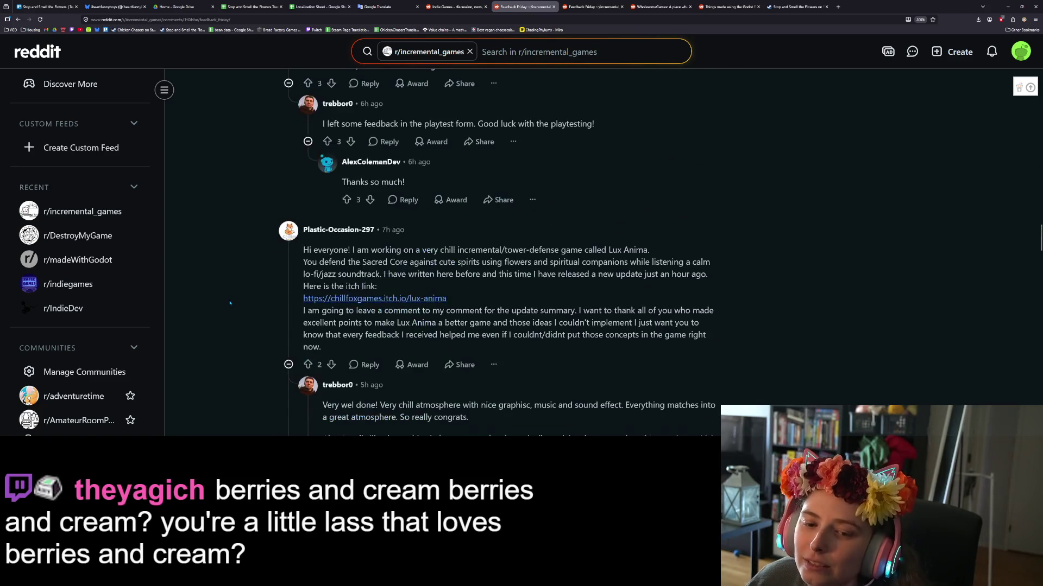
scroll(231, 304, down, 10)
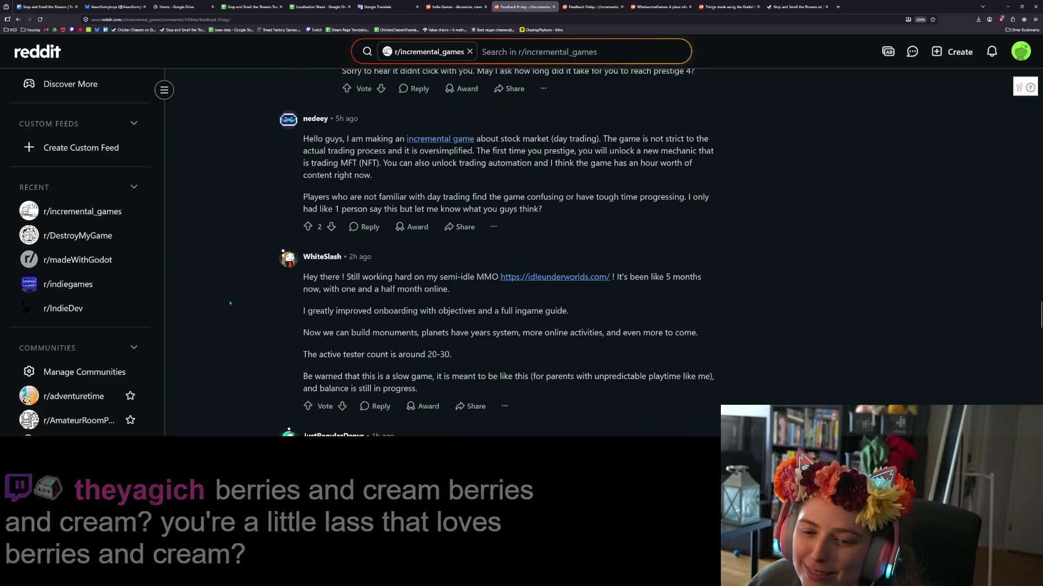
scroll(232, 303, up, 1)
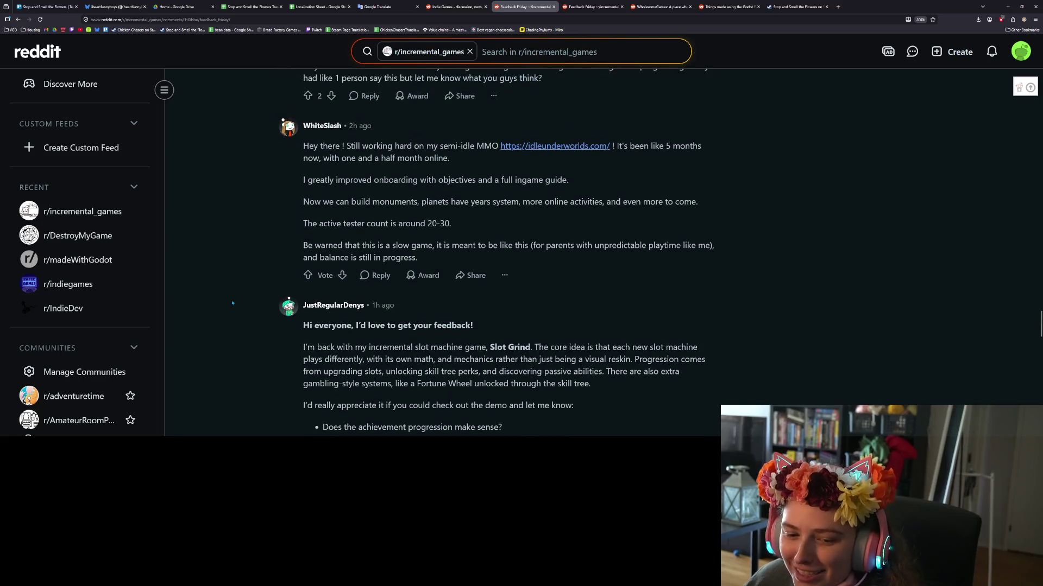
scroll(239, 309, down, 10)
scroll(249, 316, down, 10)
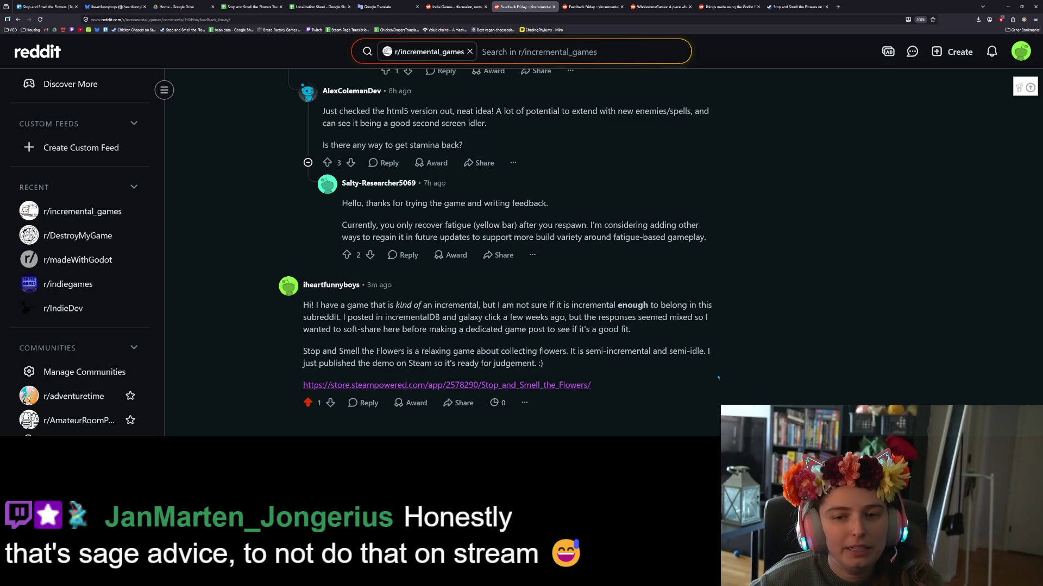
scroll(716, 377, up, 15)
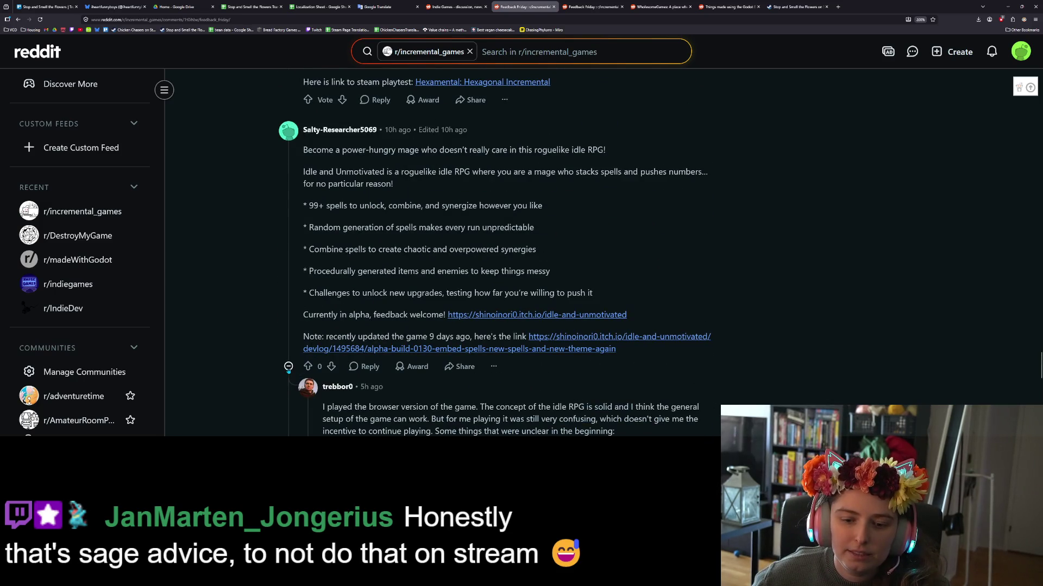
Collapse the Idle and Unmotivated and Lux Anima comment threads.
click(288, 366)
scroll(271, 361, up, 3)
scroll(270, 358, up, 10)
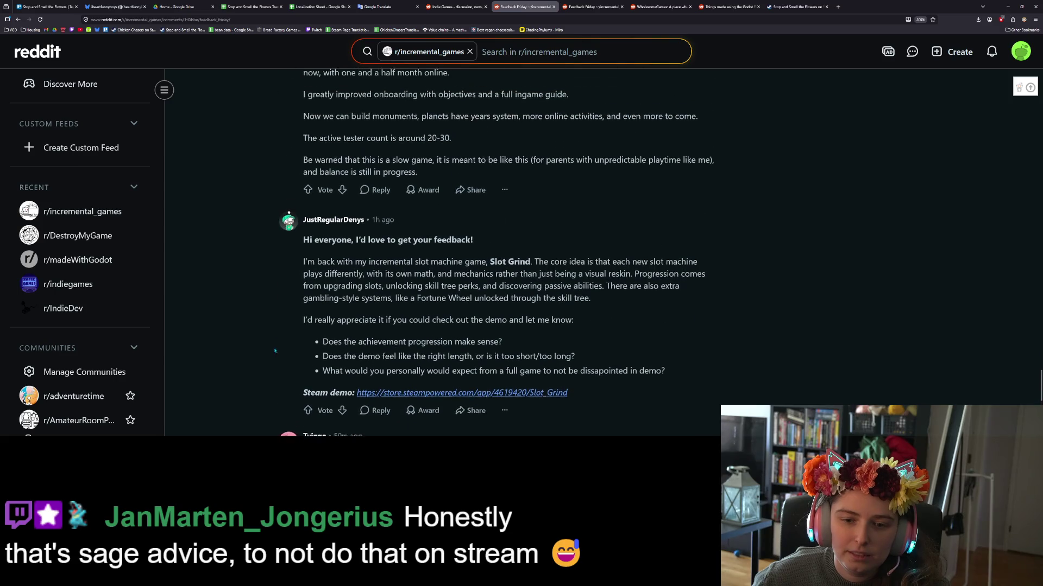
scroll(291, 353, down, 2)
scroll(290, 355, up, 8)
scroll(289, 355, up, 15)
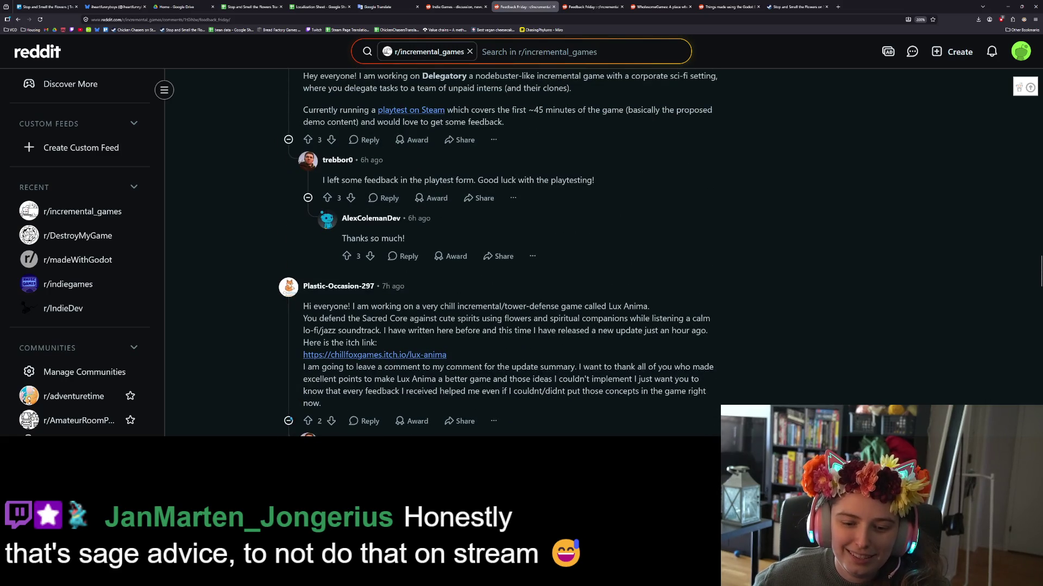
click(289, 421)
Zoom the page out and collapse the Nock Nock Loose and nodebusters-like comment threads.
key(ctrl+minus)
key(ctrl+minus)
key(ctrl+minus)
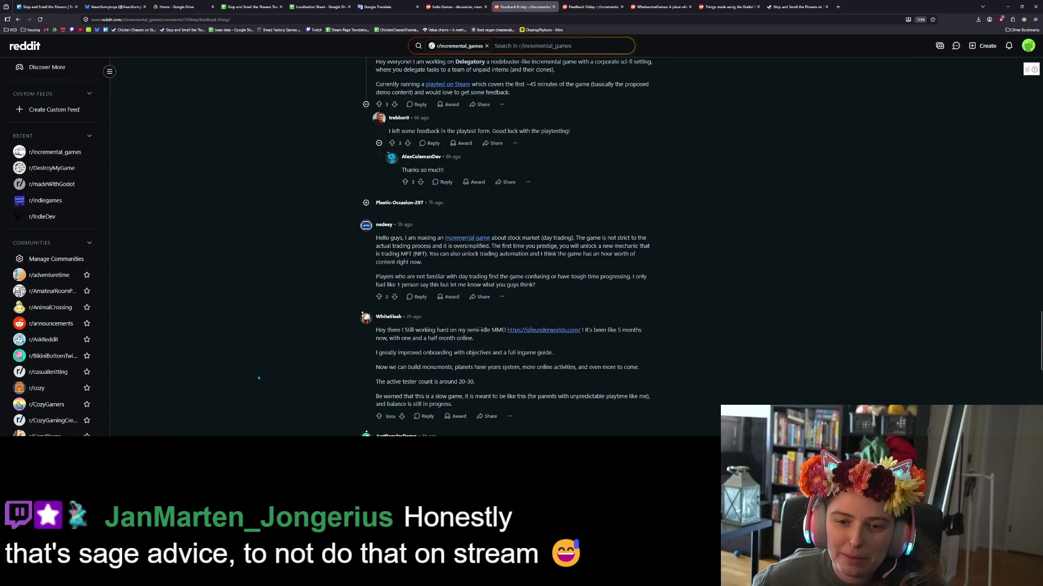
scroll(258, 378, up, 3)
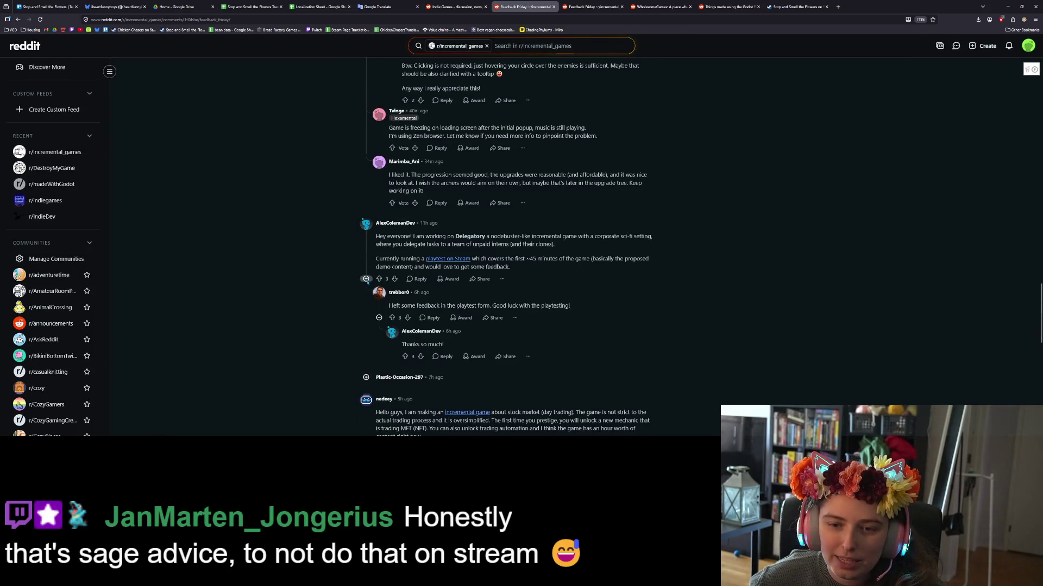
scroll(366, 281, up, 10)
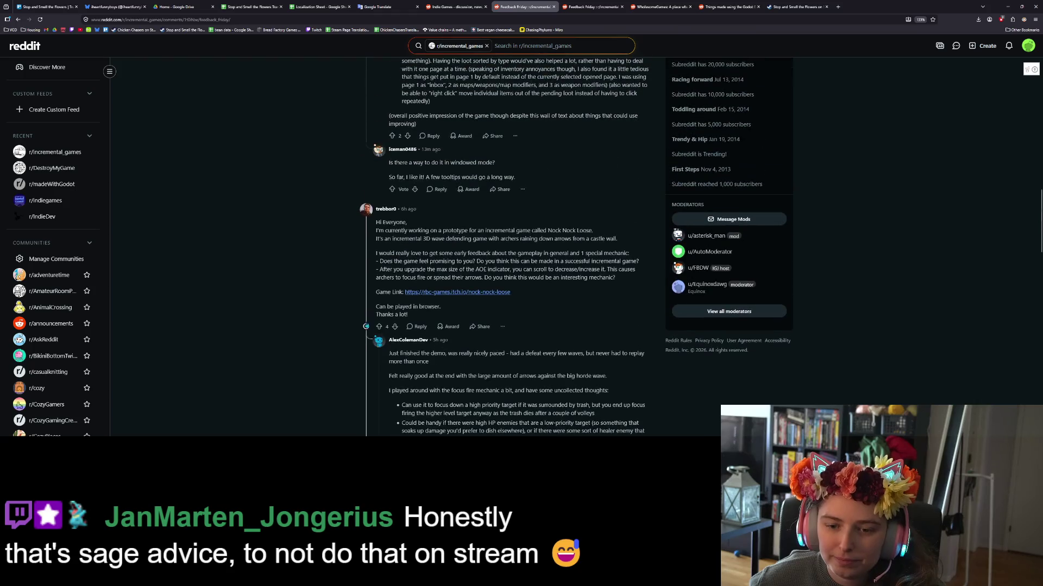
click(366, 327)
scroll(361, 310, up, 6)
scroll(359, 304, up, 5)
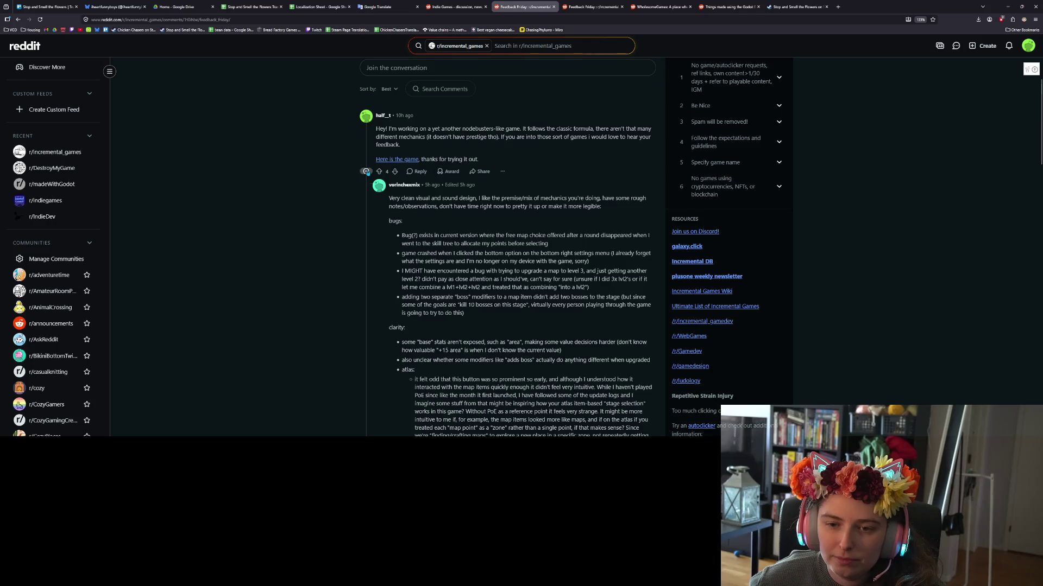
click(366, 172)
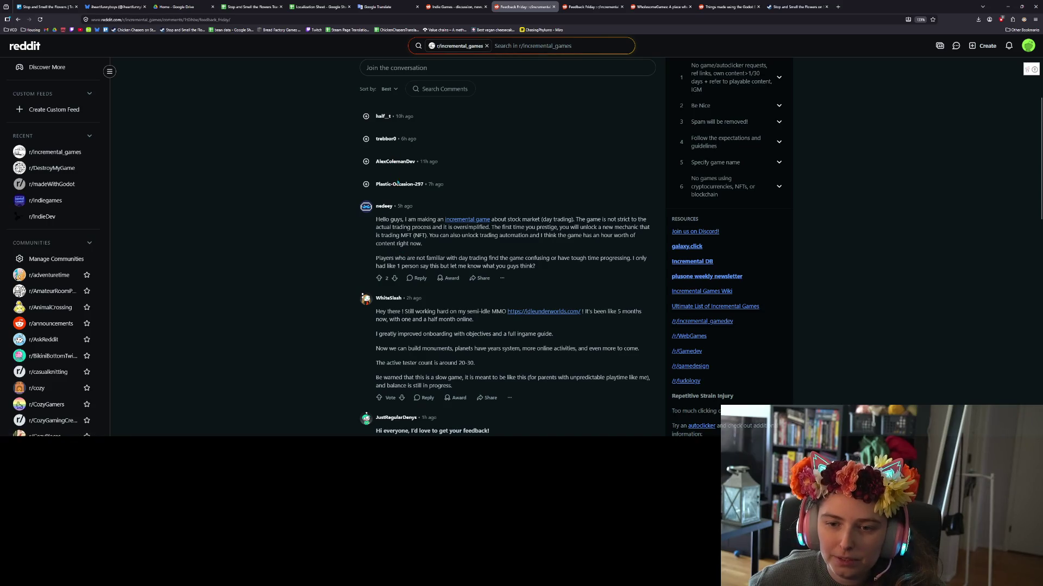
Look over the remaining comments, then switch to the r/indiegames community.
scroll(406, 215, down, 6)
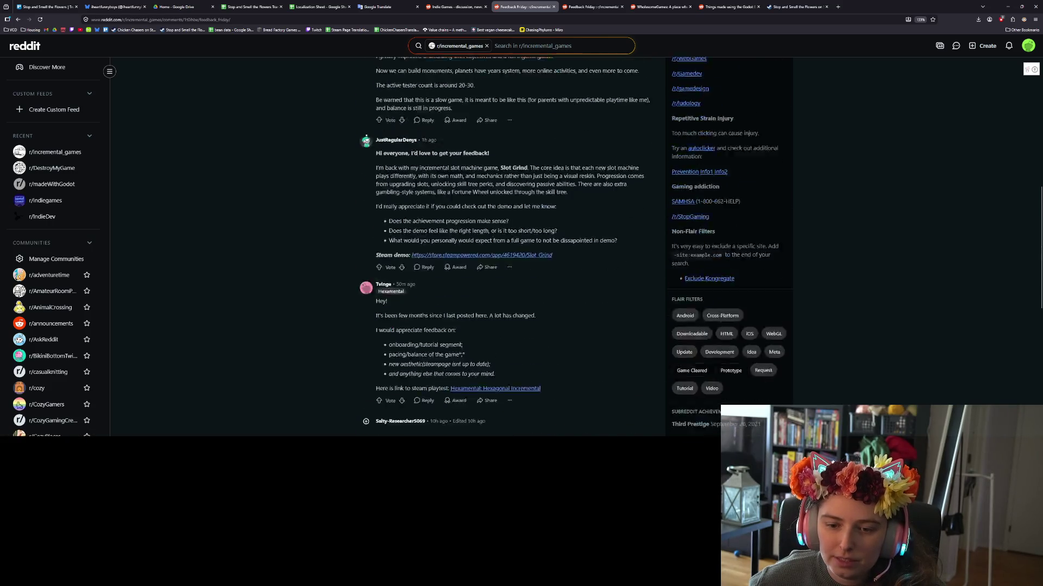
scroll(435, 299, down, 3)
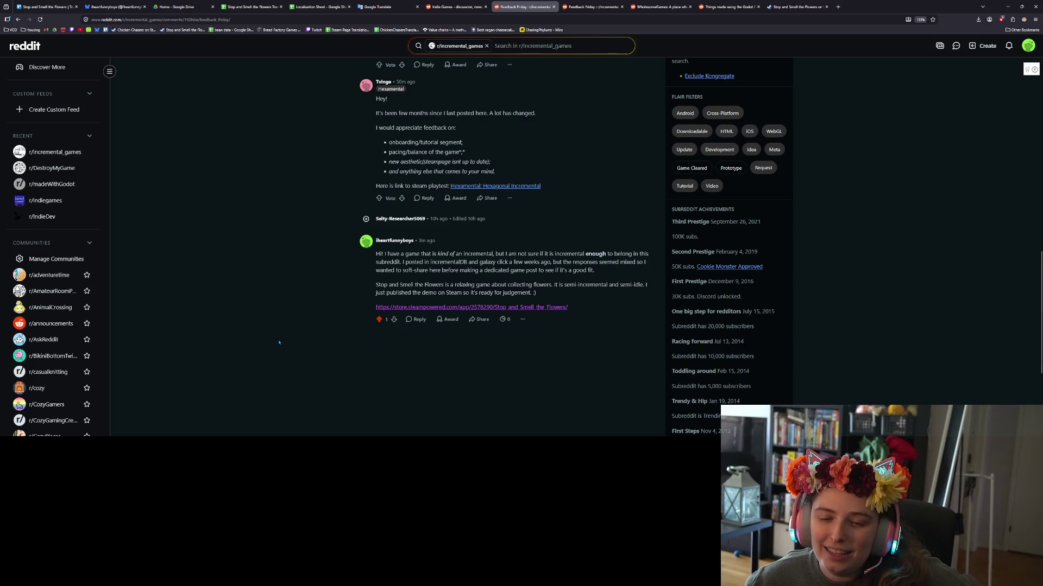
scroll(279, 342, up, 15)
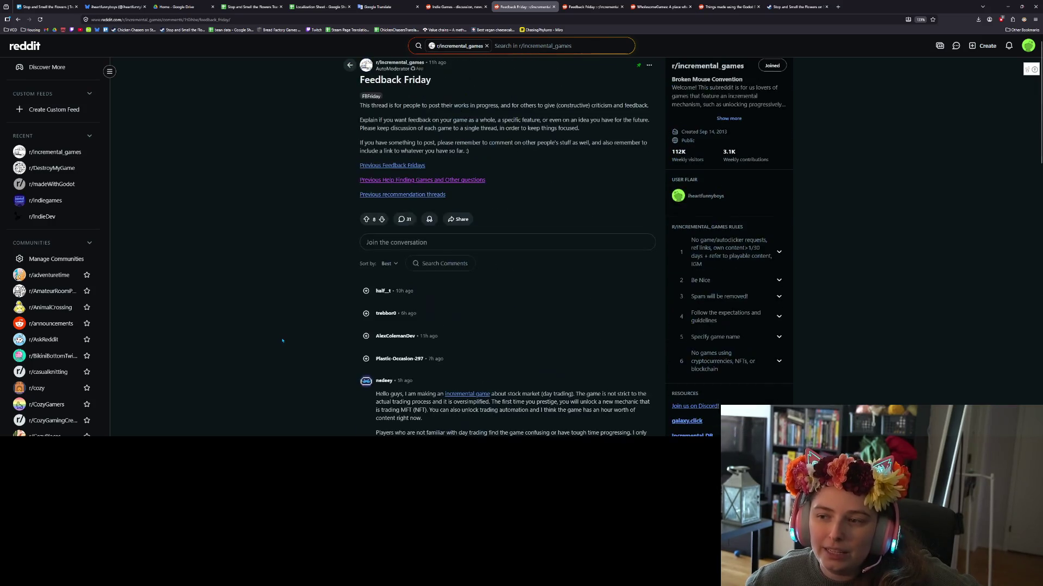
scroll(282, 341, up, 1)
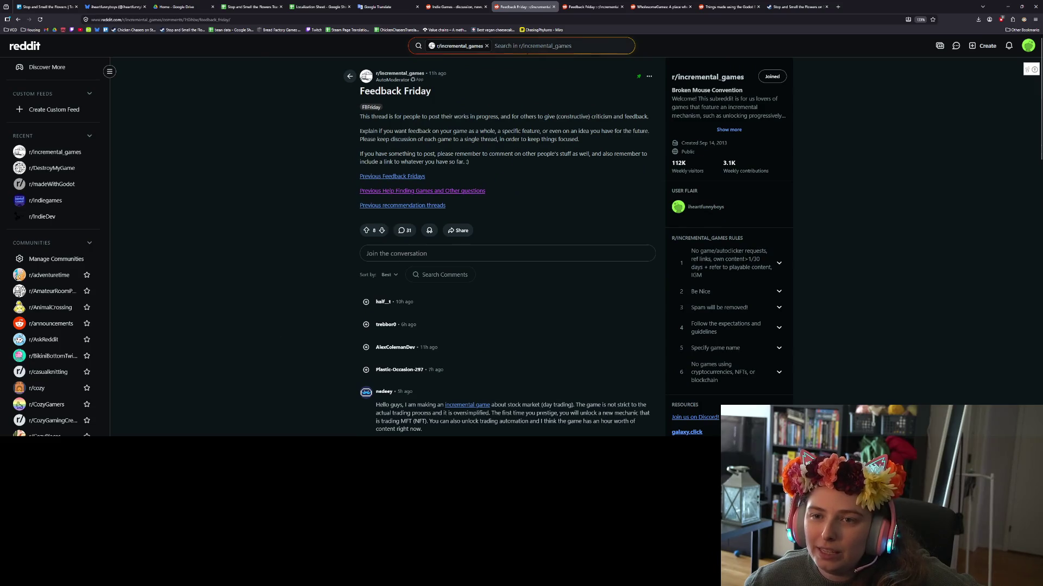
click(466, 7)
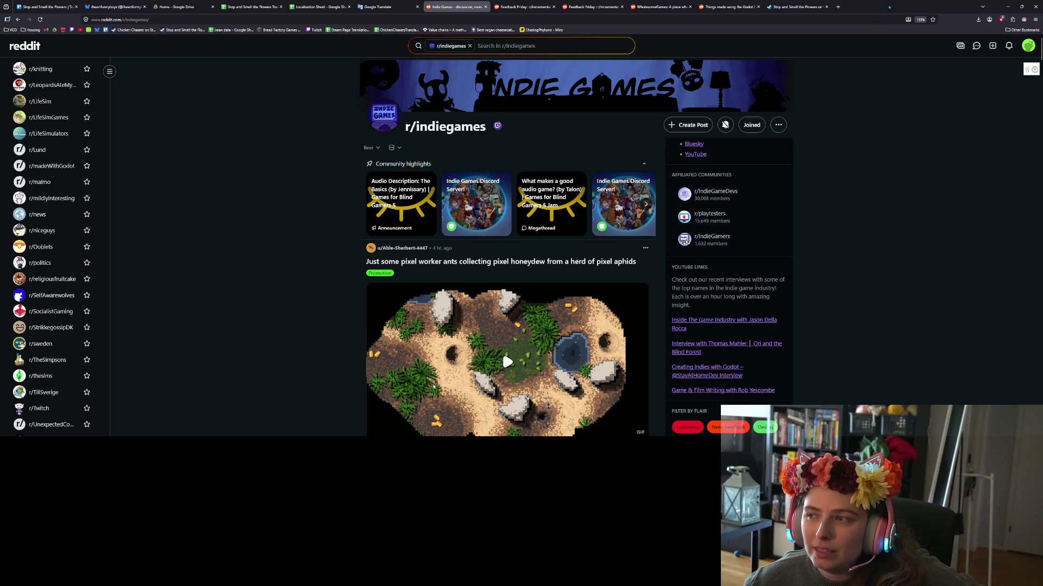
Snap the browser beside the to-do notes and close the Steam and r/madeWithGodot pages.
key(super+Left)
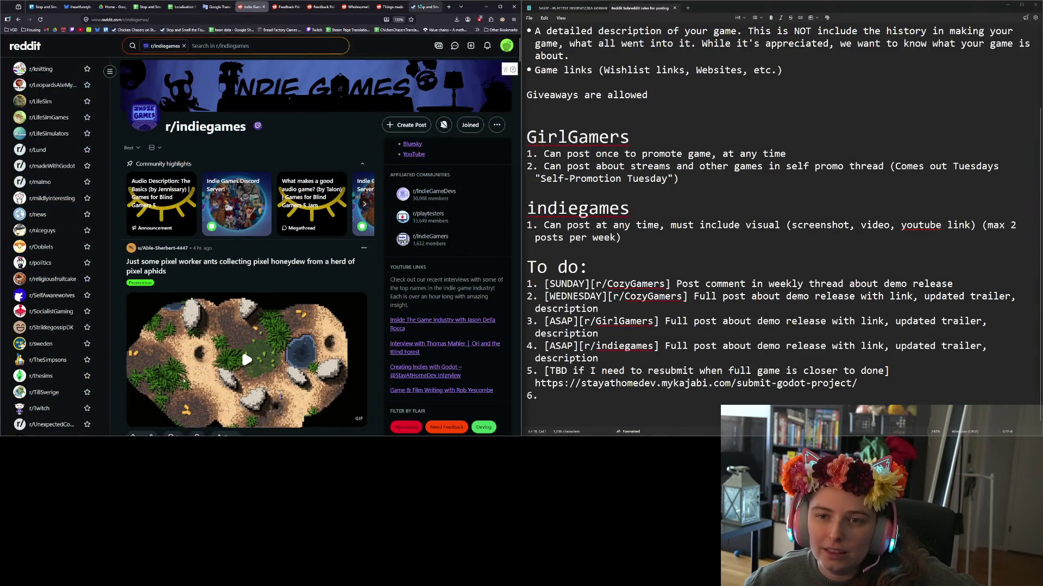
click(422, 7)
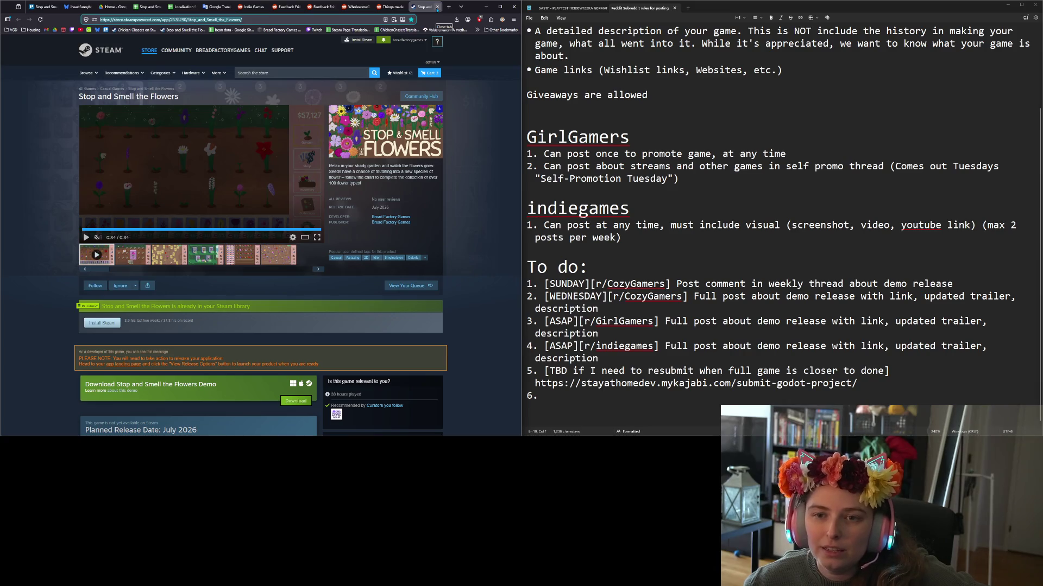
click(437, 7)
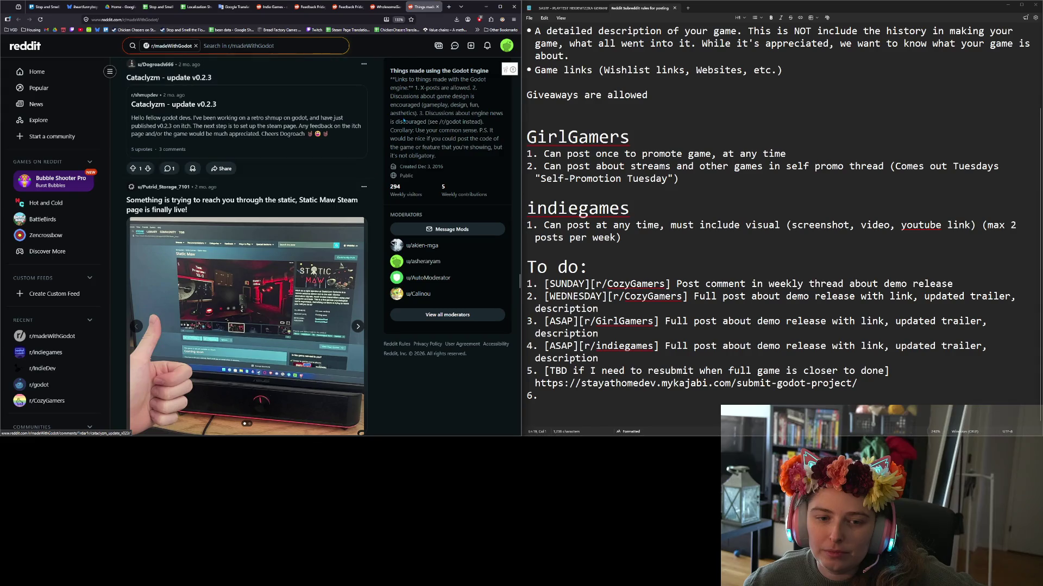
click(437, 7)
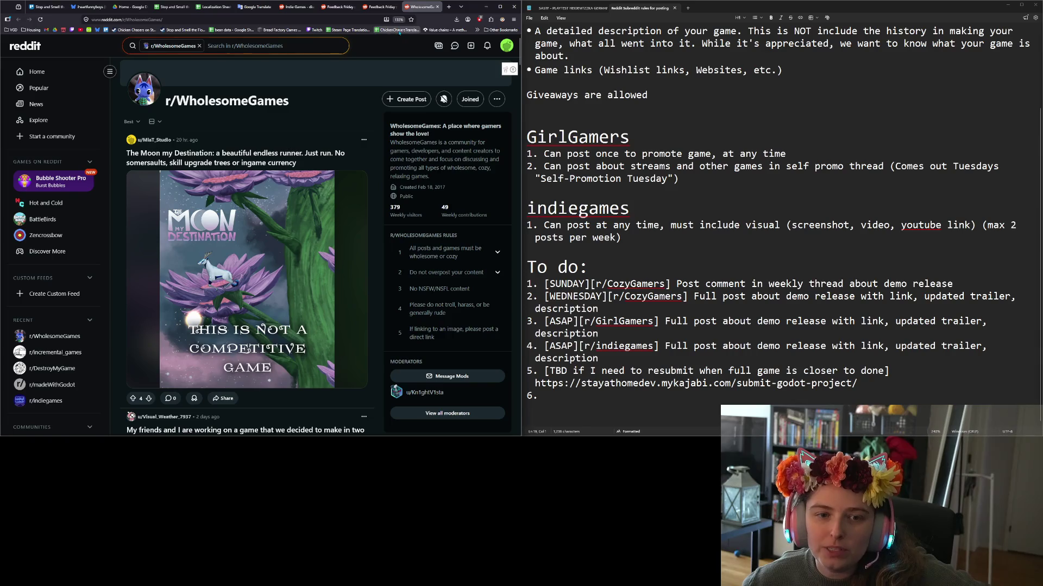
Close the duplicate Feedback Friday pages and other leftover browser pages.
click(391, 8)
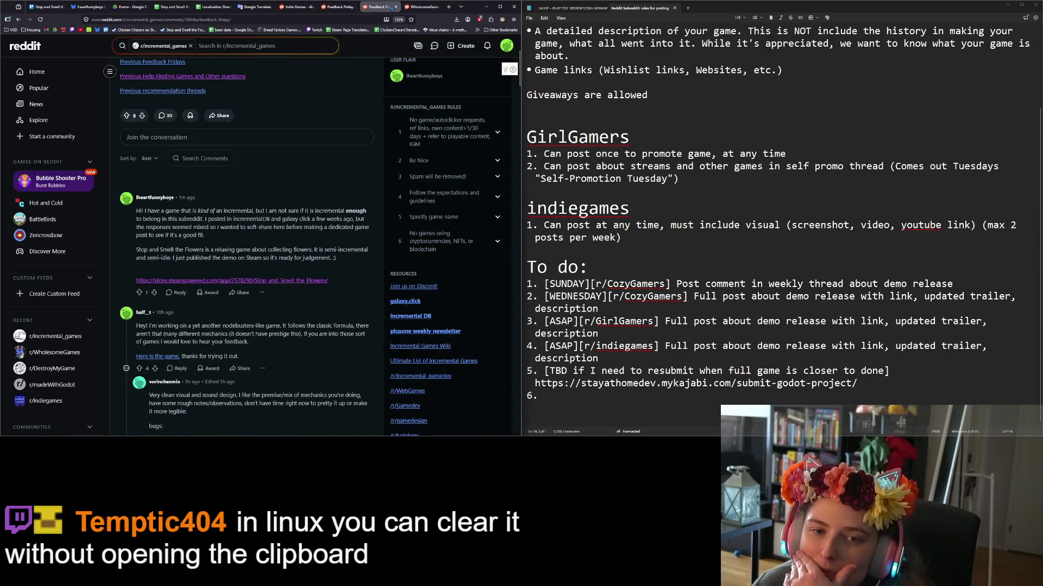
scroll(313, 163, up, 3)
scroll(317, 170, down, 3)
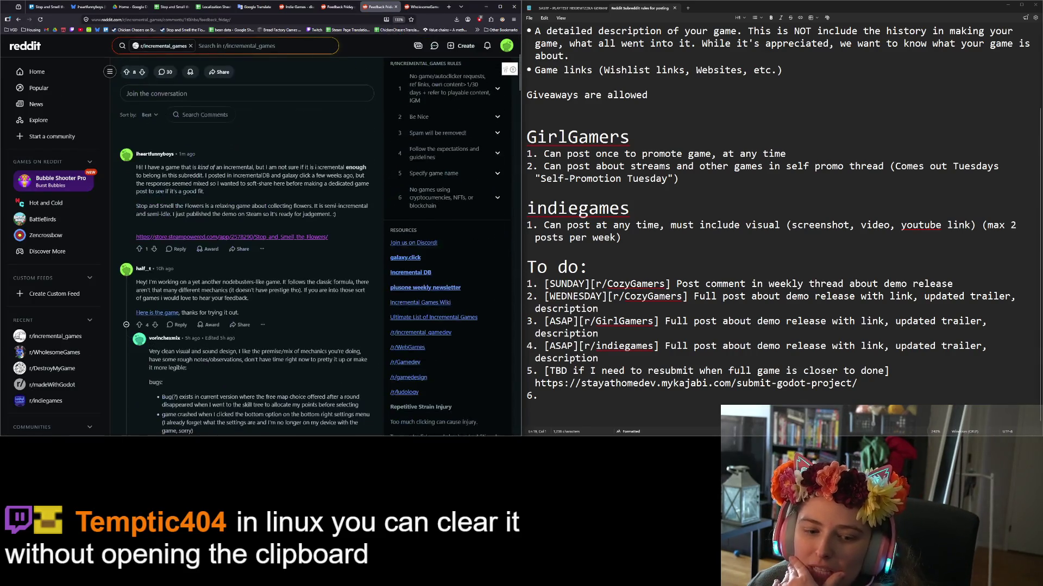
scroll(317, 169, up, 3)
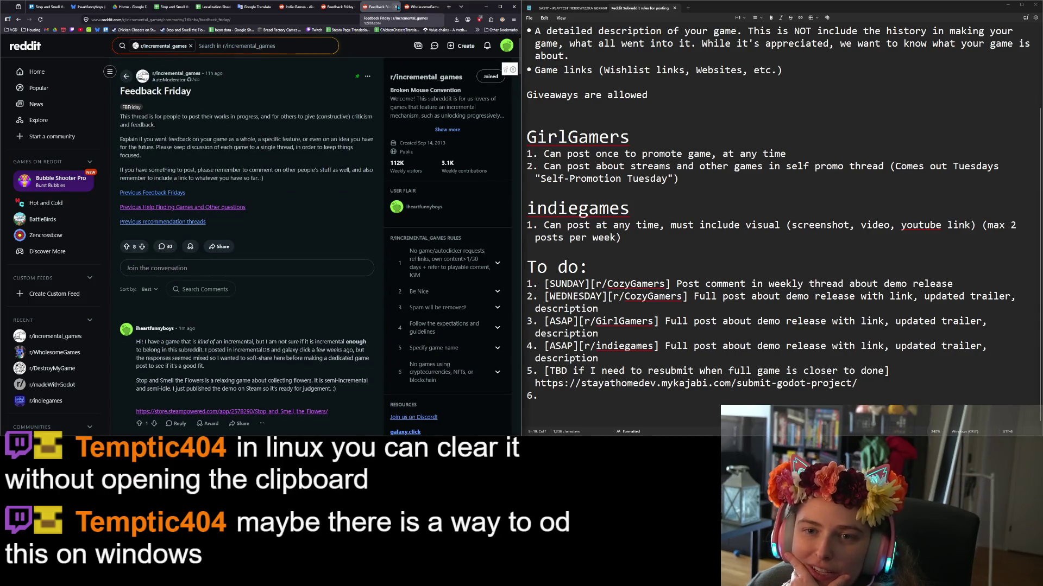
click(396, 6)
click(357, 7)
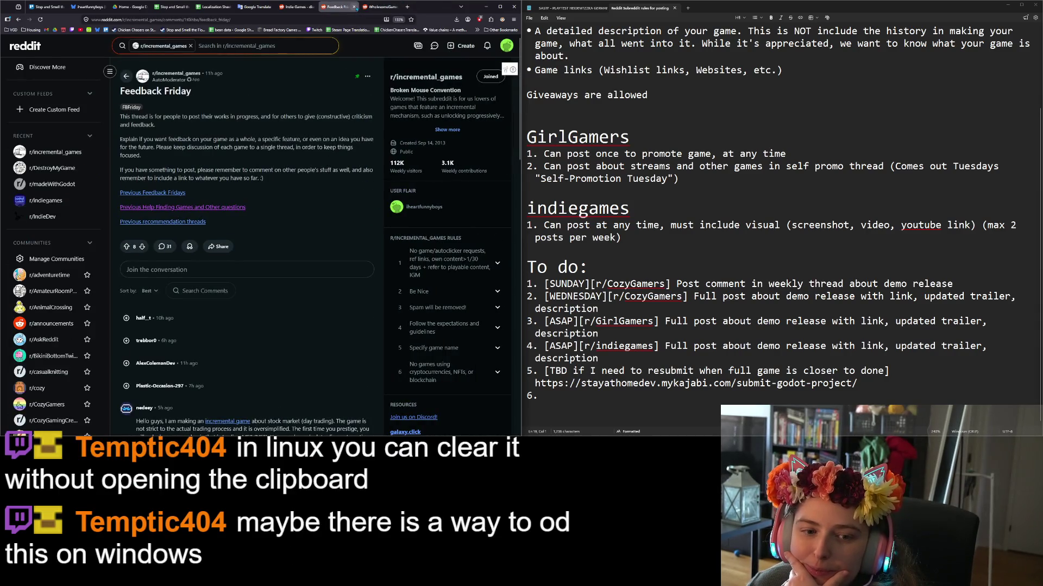
click(356, 7)
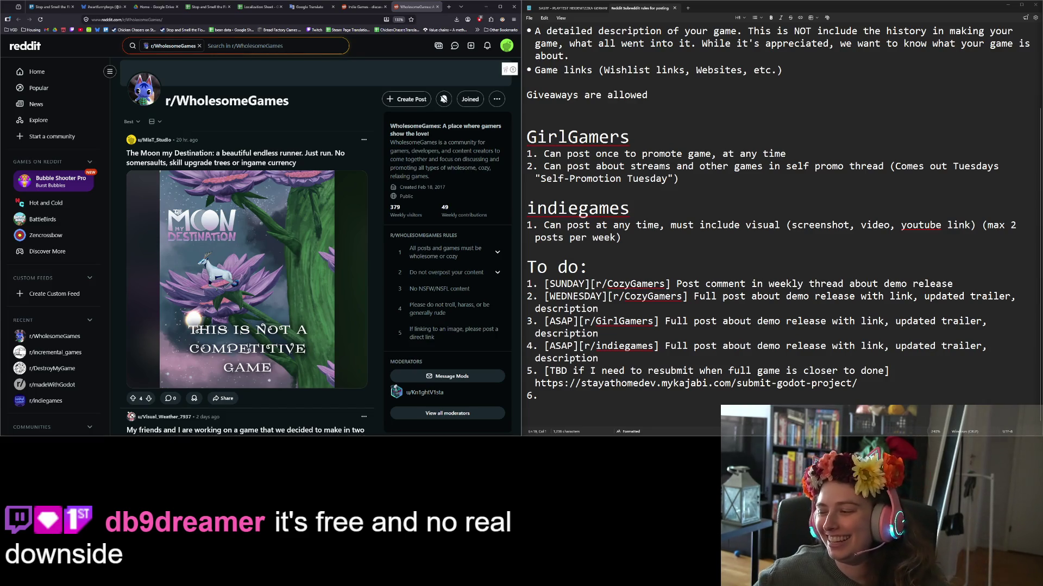
Place the cursor on the empty sixth line of the Notepad to-do list.
click(686, 393)
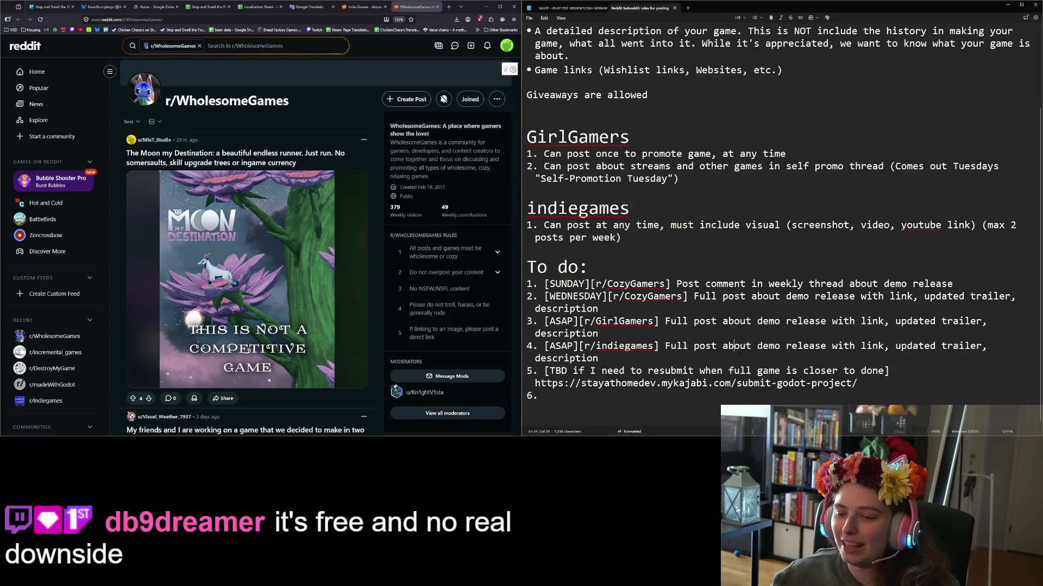
Write to-do item 6 as [ASAP][r/Godot] followed by item 3's post description.
text([])
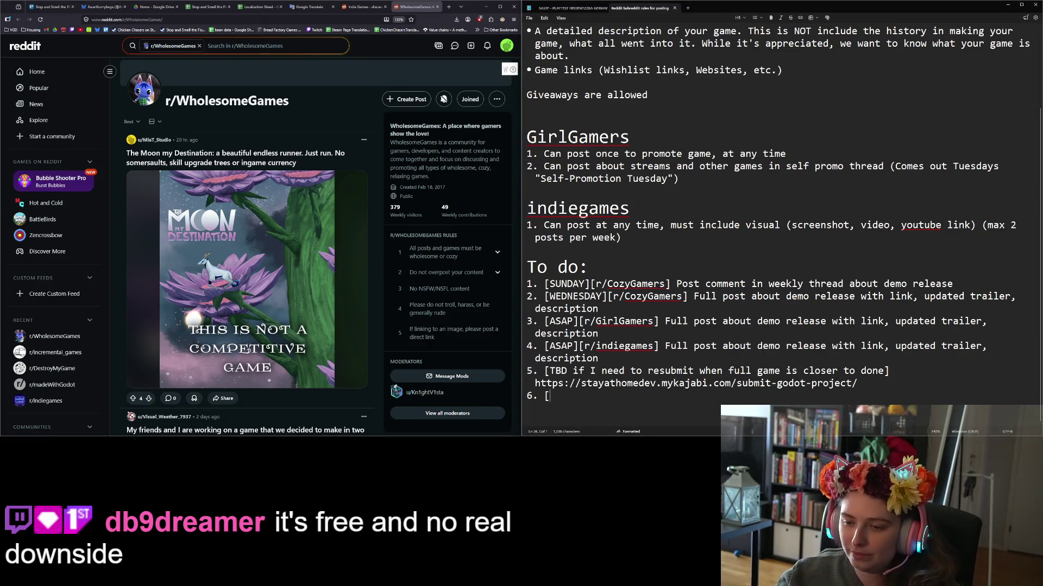
text(ASAP)
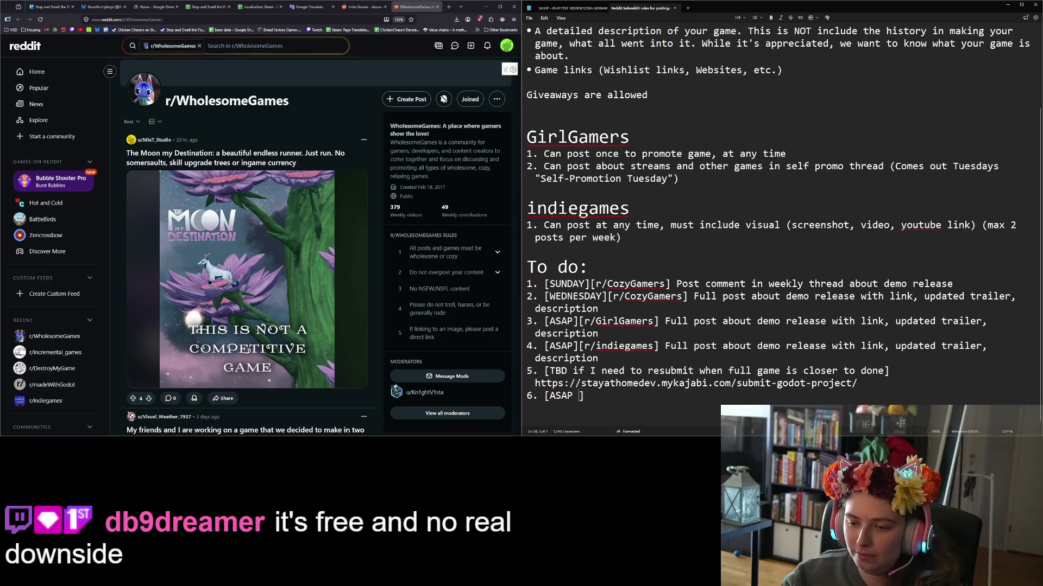
key(BackSpace)
text([r/)
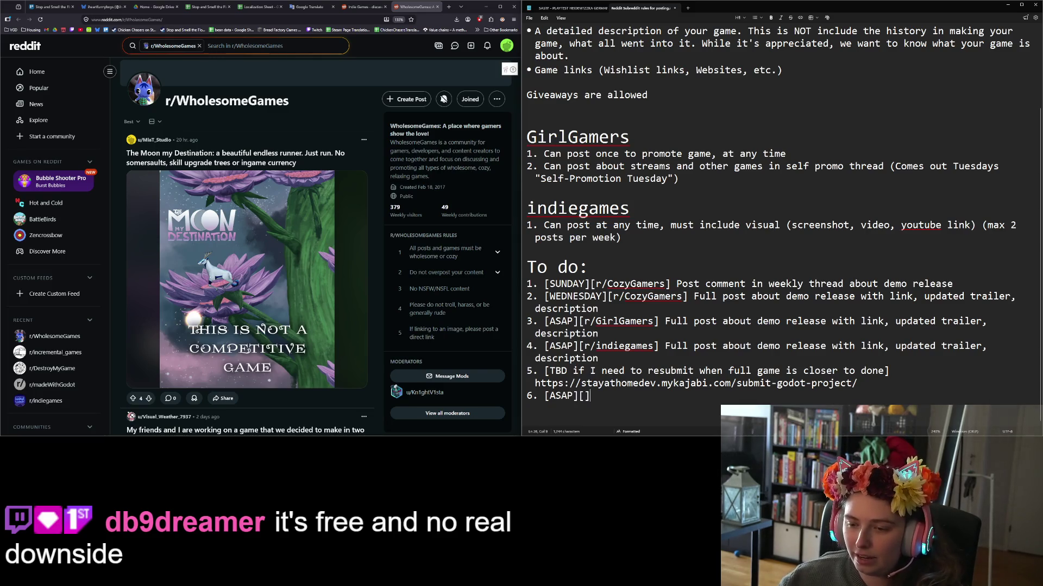
text(Godot)
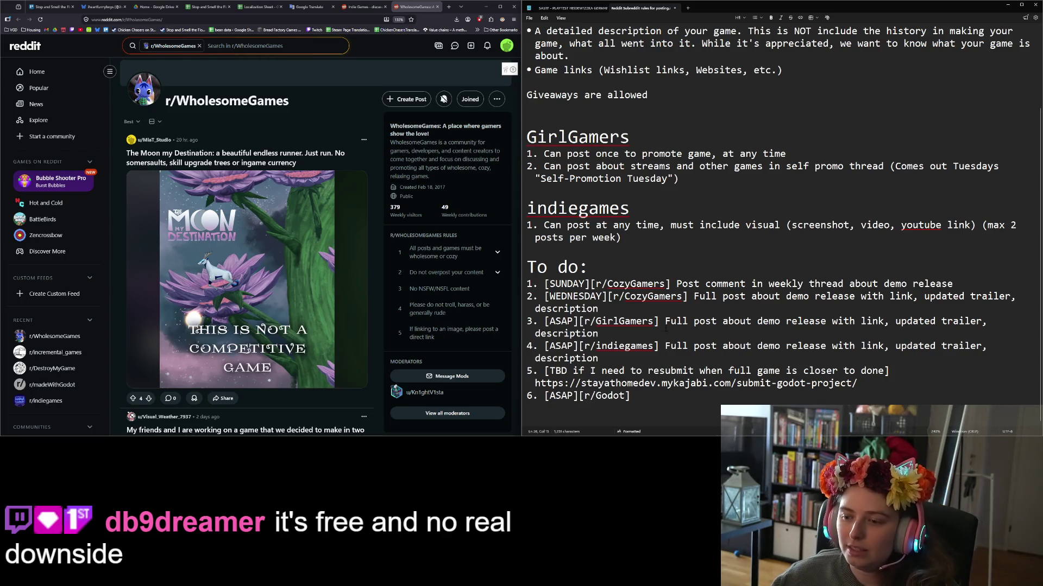
drag(659, 321, 674, 329)
key(ctrl+c)
key(ctrl+End)
key(ctrl+v)
Start a new item 7, then expand r/WholesomeGames' rule about overposting.
key(Return)
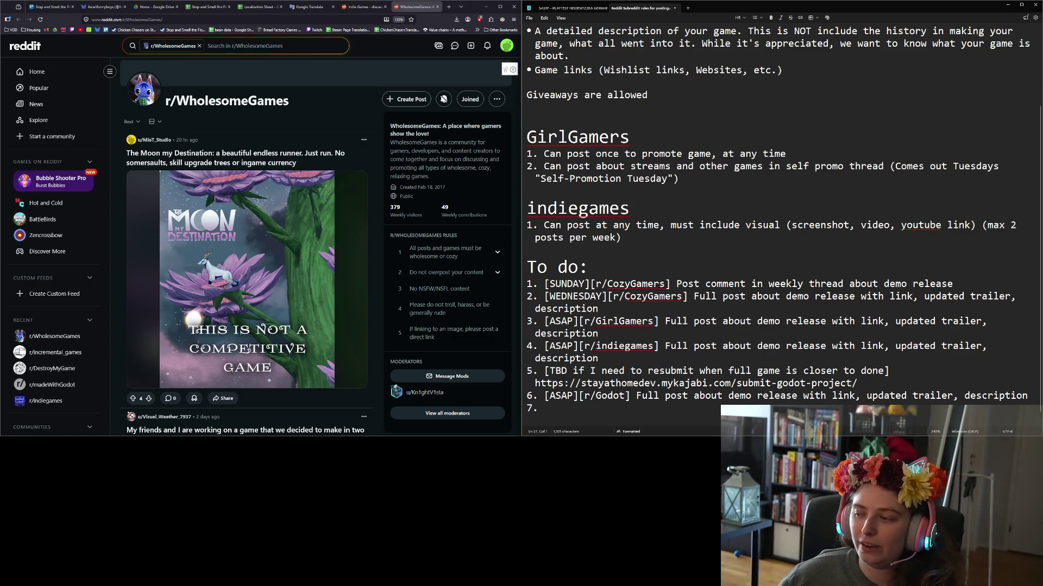
click(383, 292)
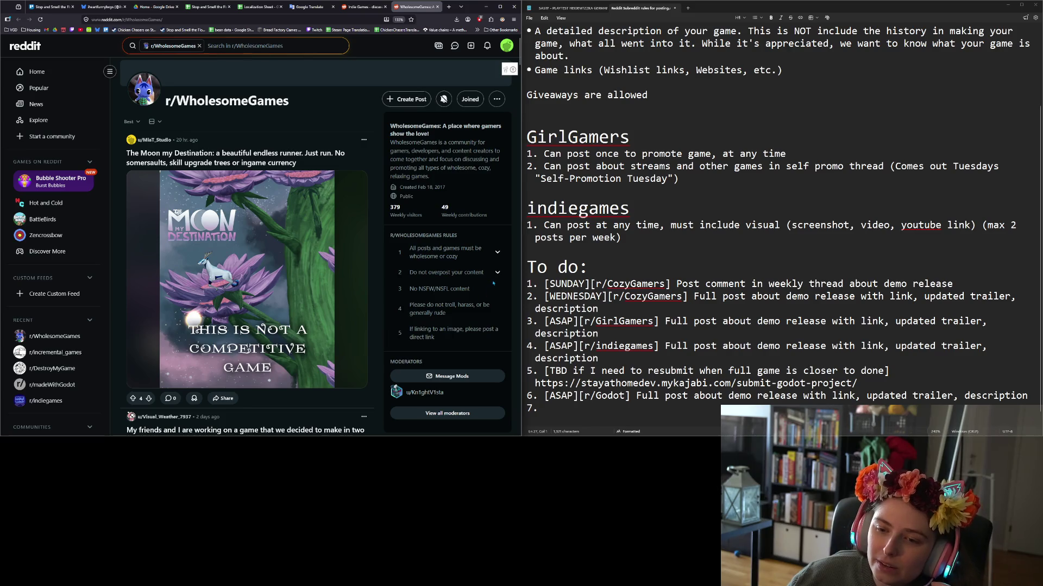
click(499, 278)
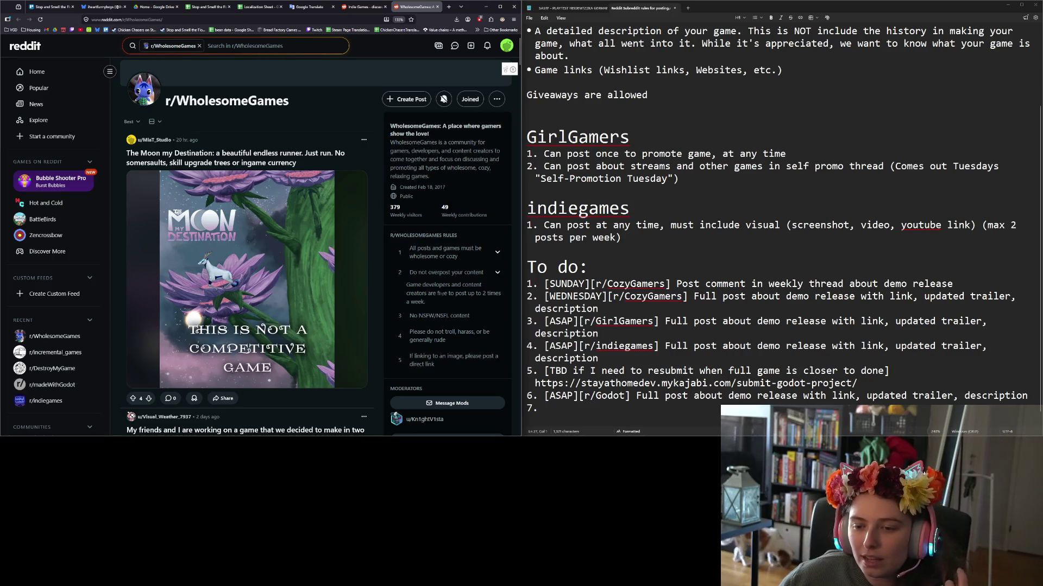
drag(441, 284, 494, 293)
click(494, 294)
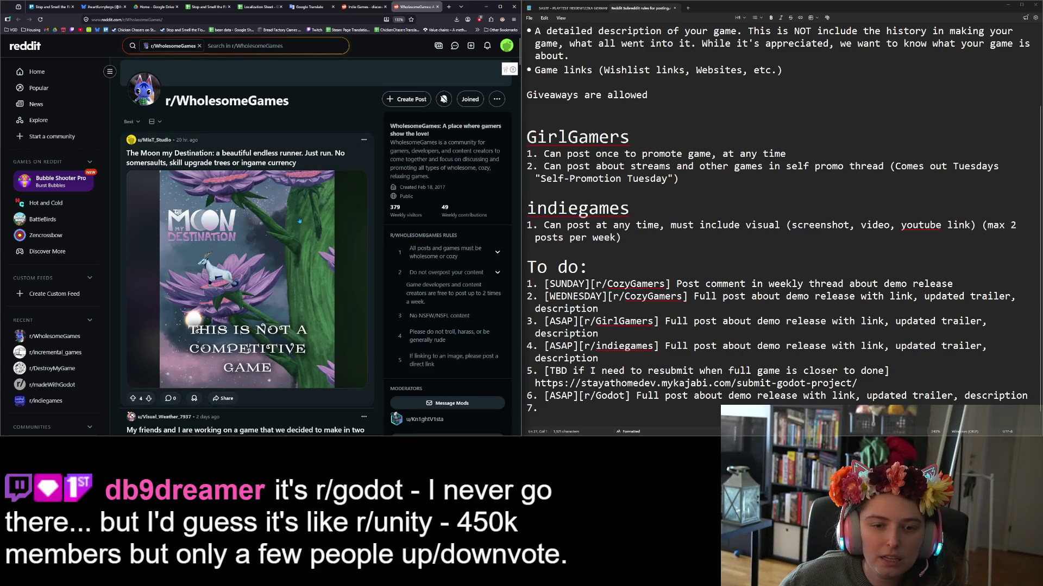
scroll(291, 211, down, 3)
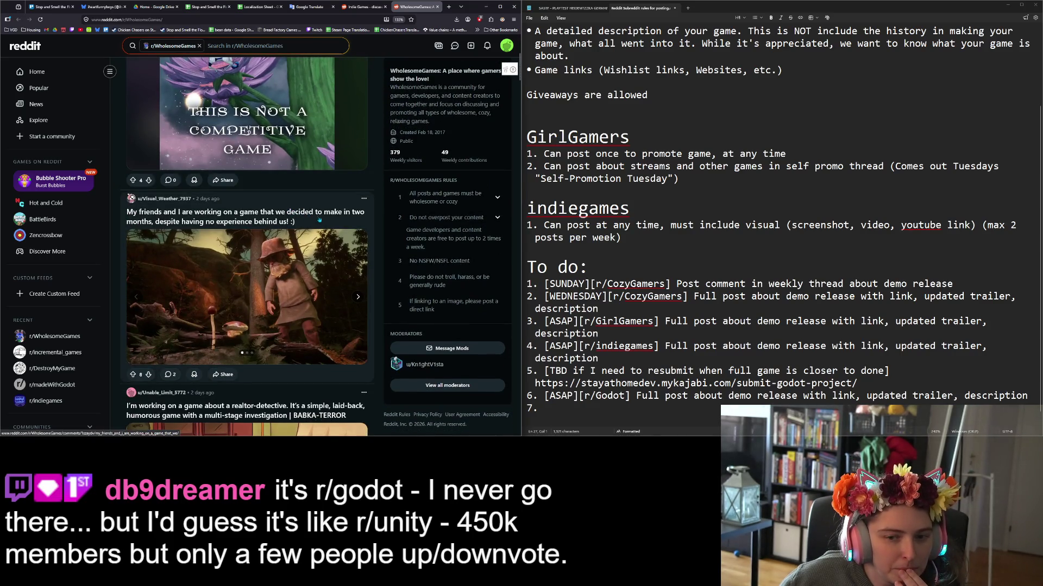
scroll(322, 220, down, 2)
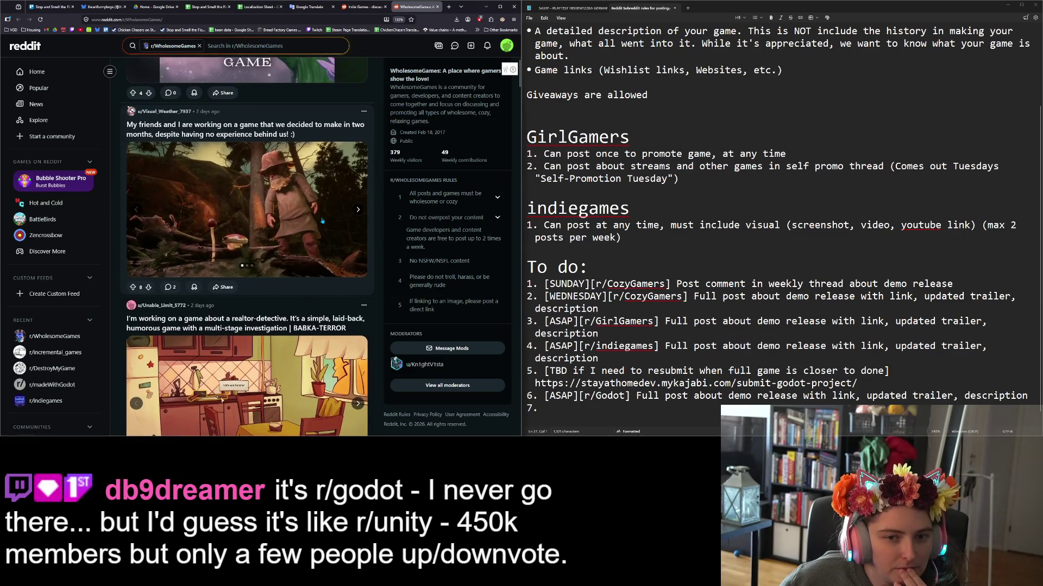
scroll(322, 221, down, 2)
scroll(322, 220, down, 1)
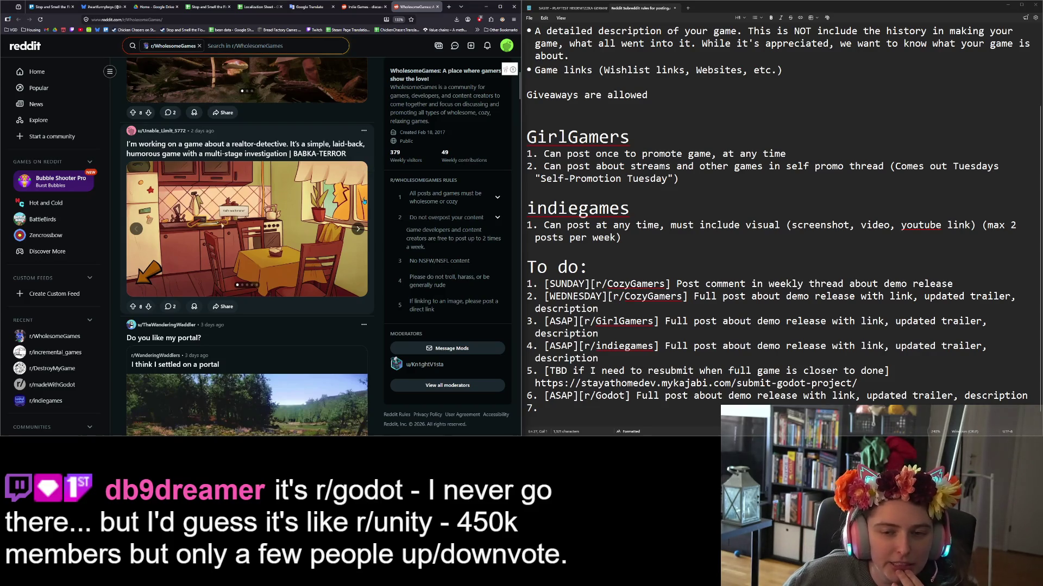
scroll(259, 278, down, 3)
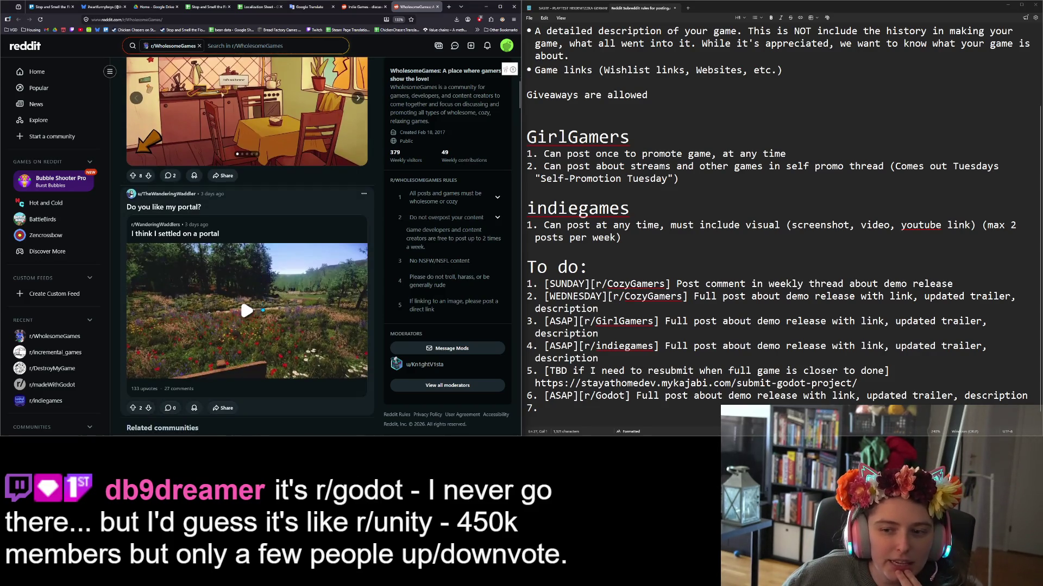
scroll(239, 295, up, 5)
scroll(283, 301, up, 5)
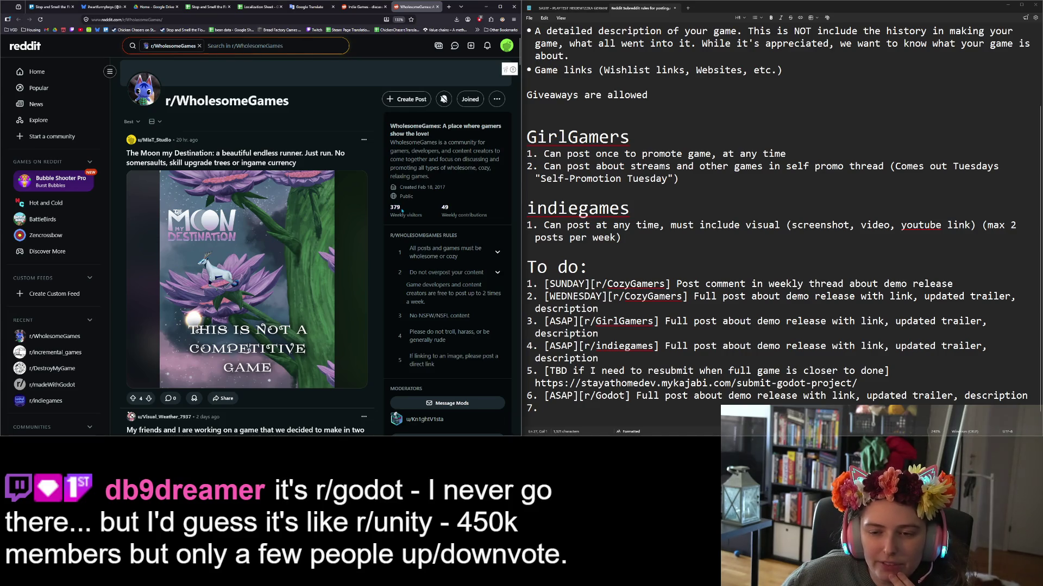
drag(406, 215, 429, 219)
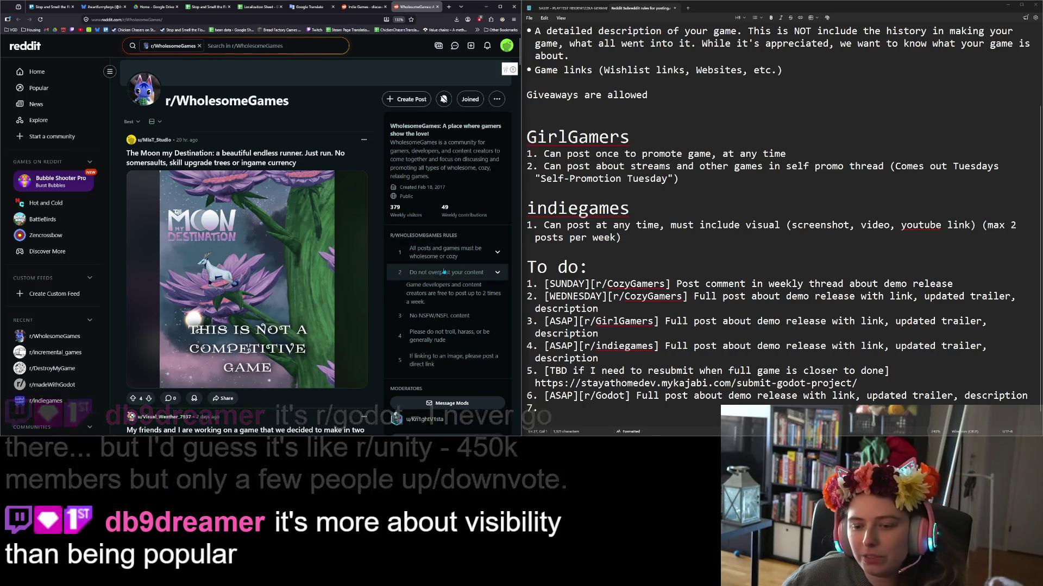
scroll(429, 324, down, 5)
scroll(429, 324, up, 5)
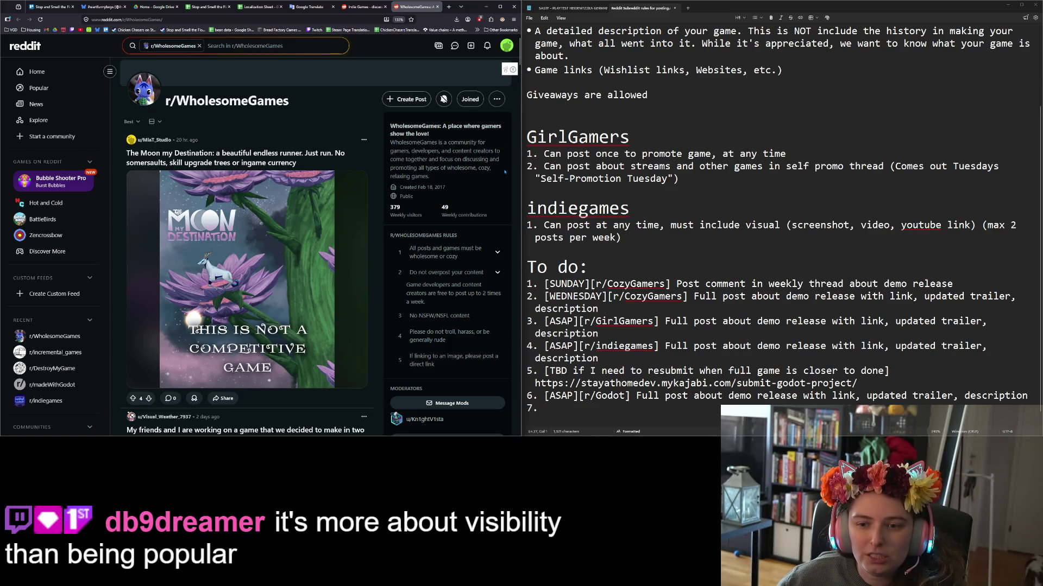
scroll(443, 201, down, 1)
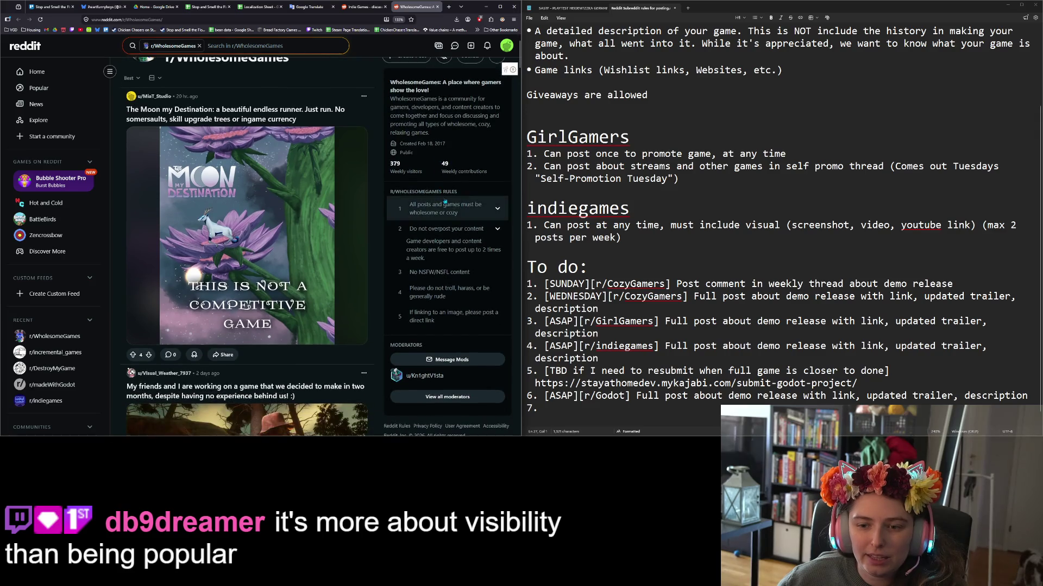
scroll(443, 201, down, 1)
scroll(451, 202, up, 2)
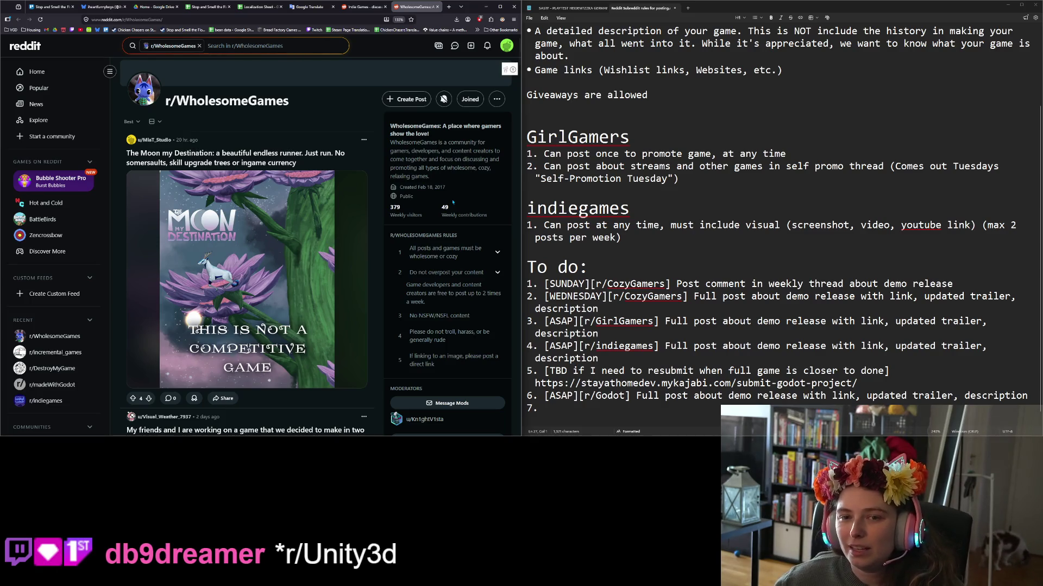
Zoom out and move from r/WholesomeGames to the r/indiegames page to view its rules.
key(ctrl+minus)
key(ctrl+minus)
key(ctrl+minus)
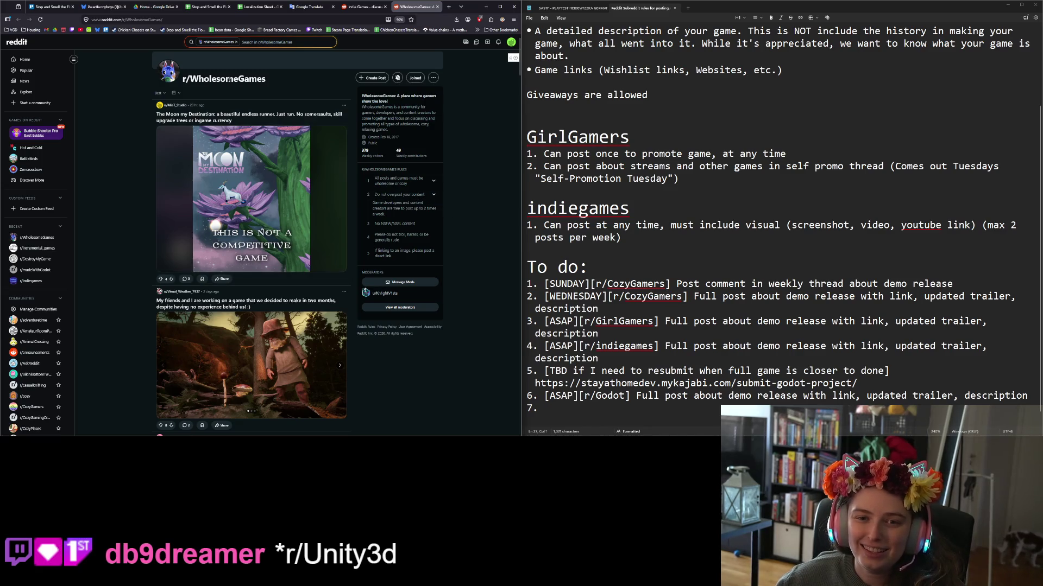
click(431, 78)
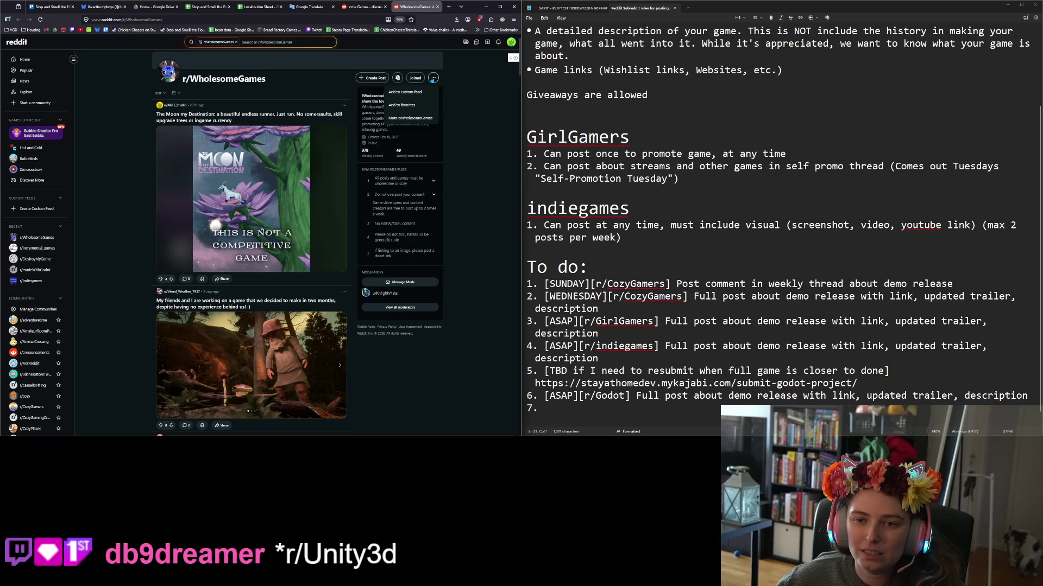
click(433, 80)
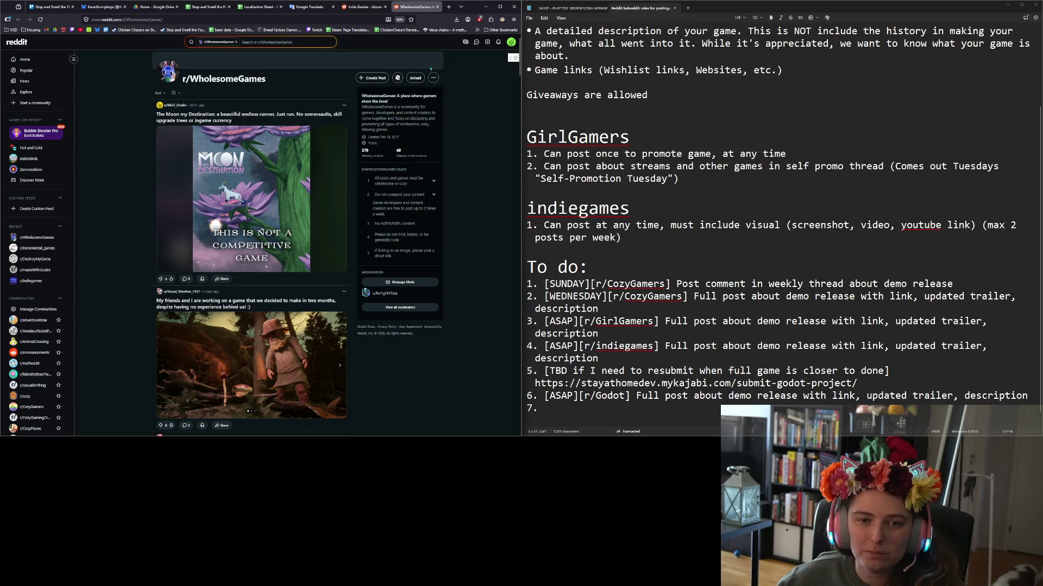
double_click(203, 79)
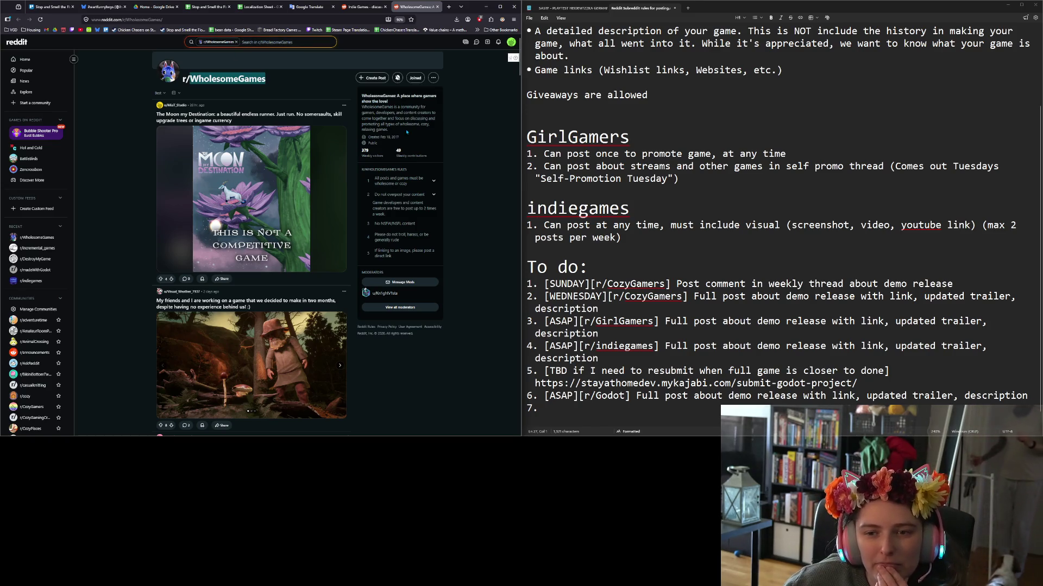
click(358, 7)
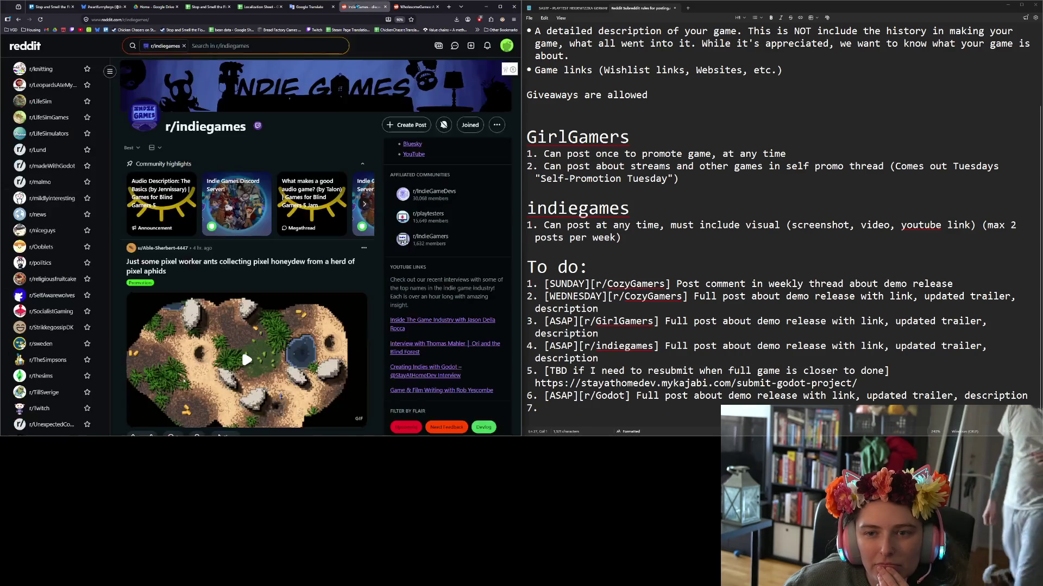
key(ctrl+minus)
key(ctrl+minus)
scroll(413, 218, up, 10)
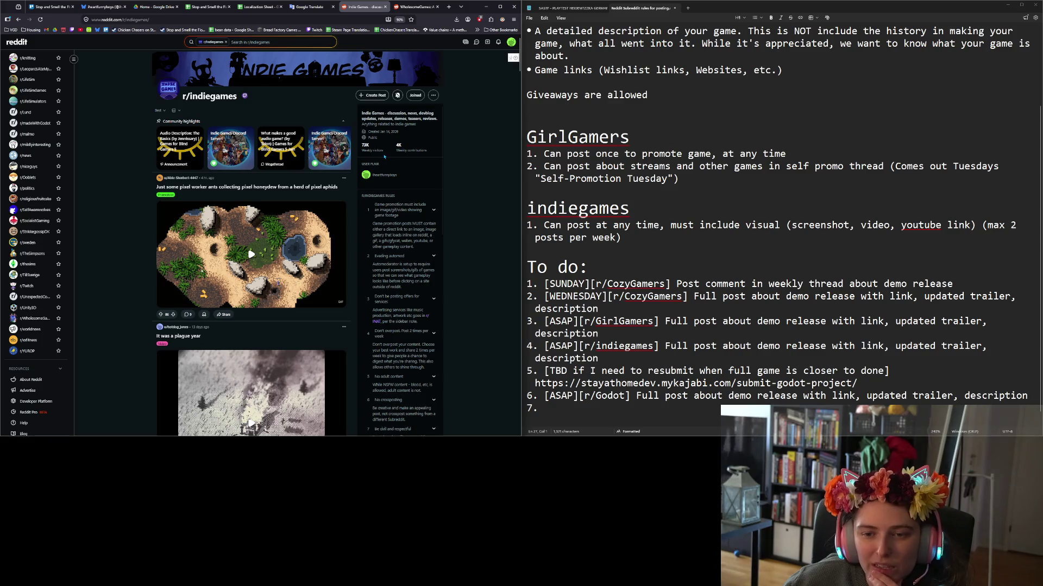
click(408, 8)
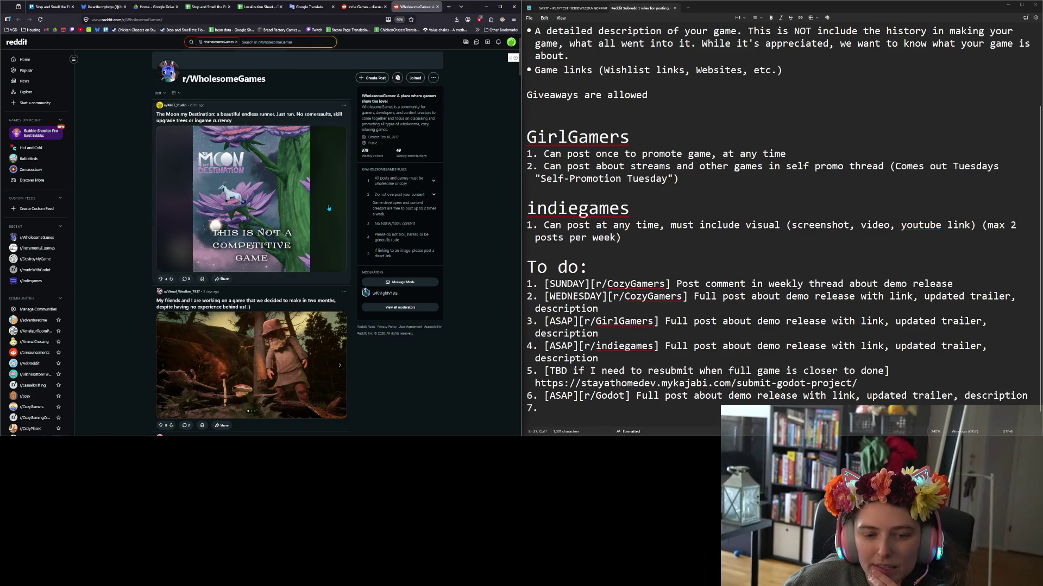
scroll(329, 208, down, 7)
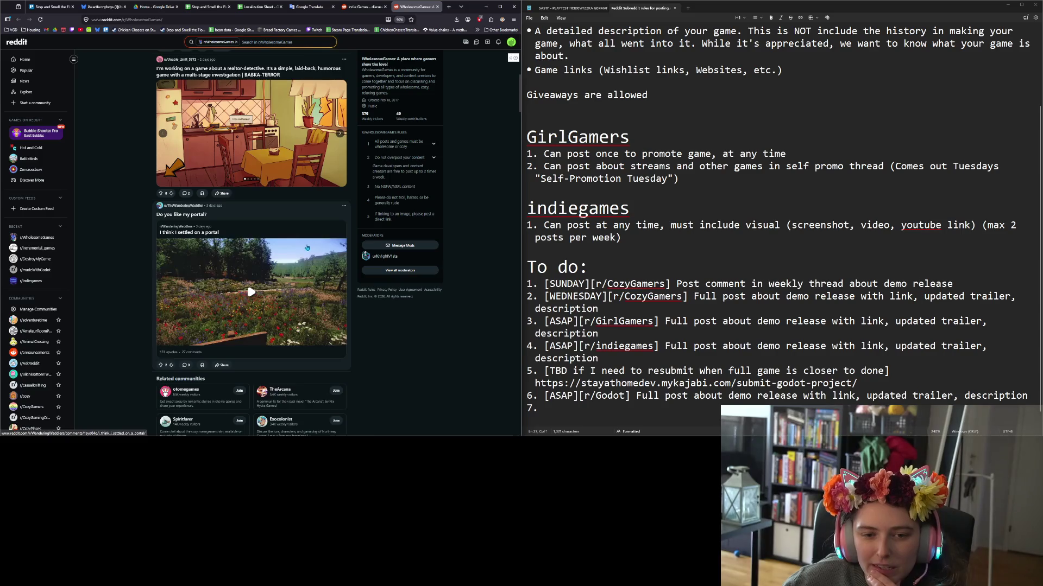
scroll(307, 247, down, 3)
scroll(295, 244, down, 2)
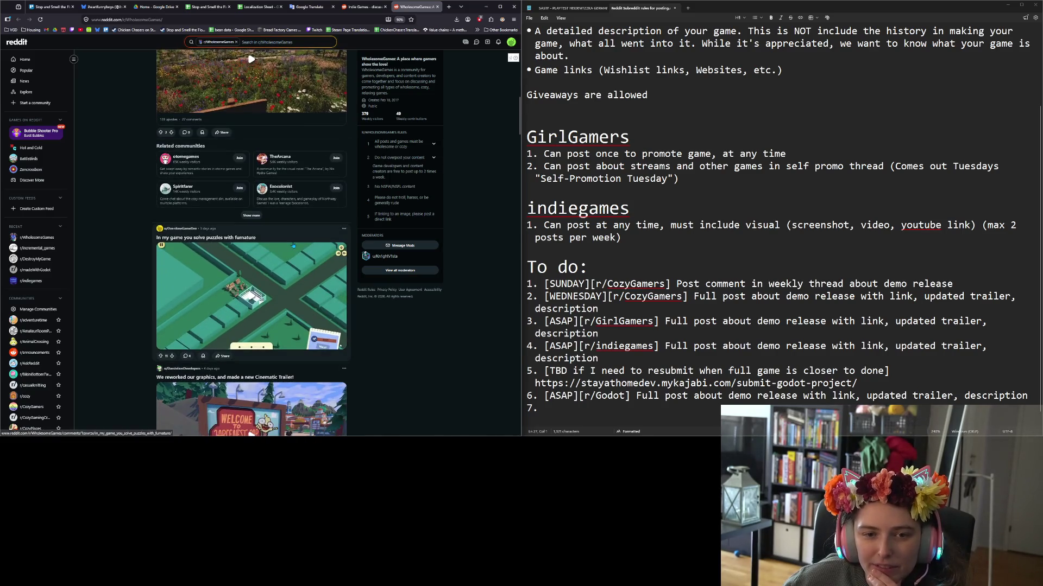
scroll(293, 245, up, 2)
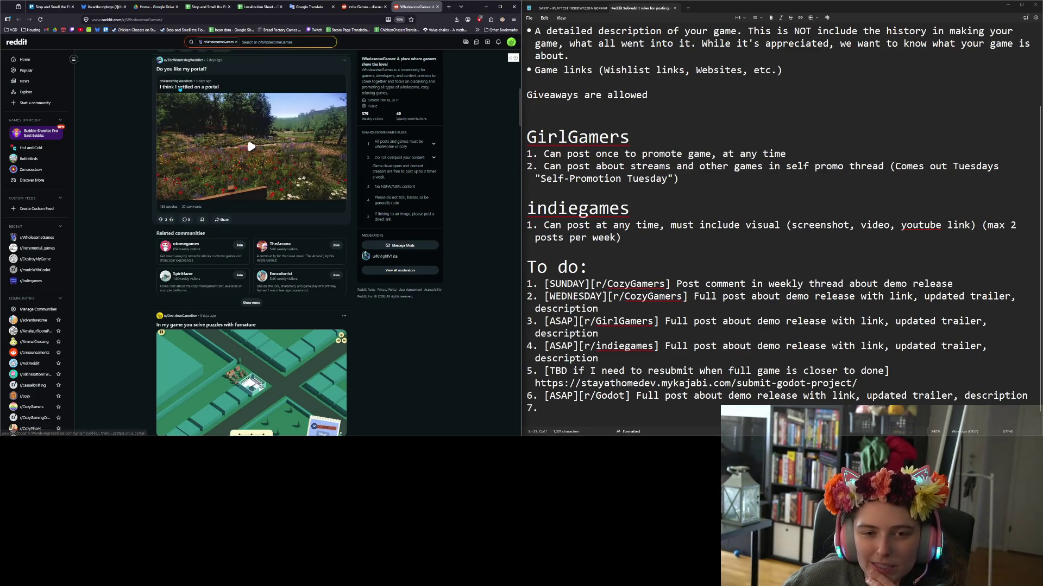
scroll(369, 310, down, 2)
scroll(370, 310, down, 3)
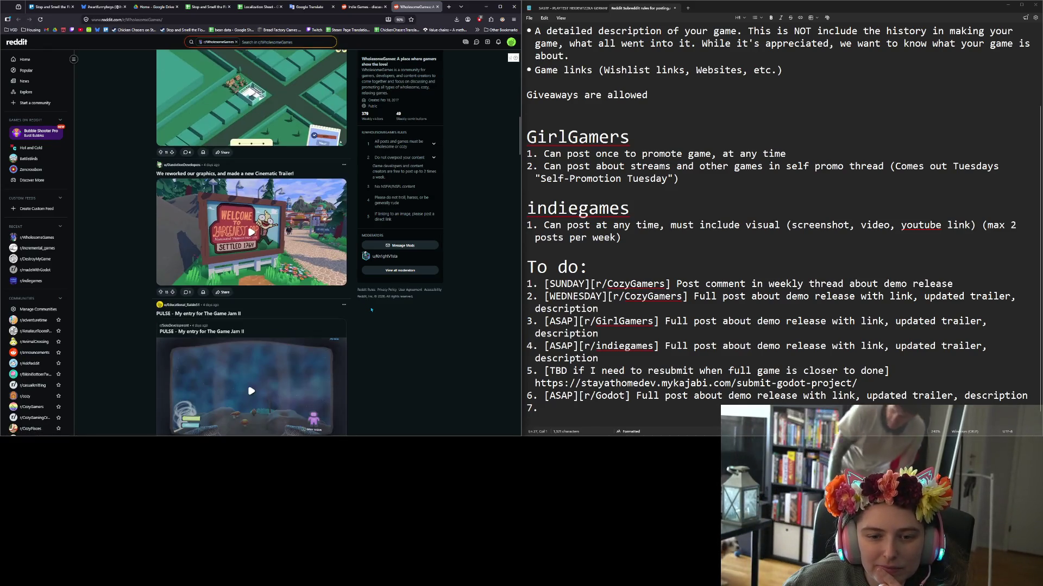
scroll(371, 309, down, 1)
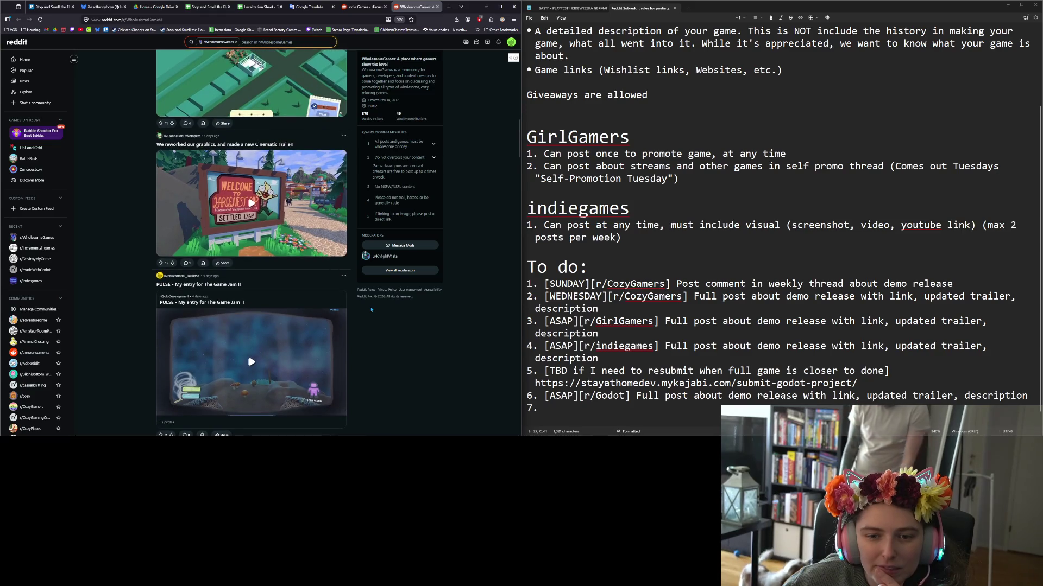
click(278, 223)
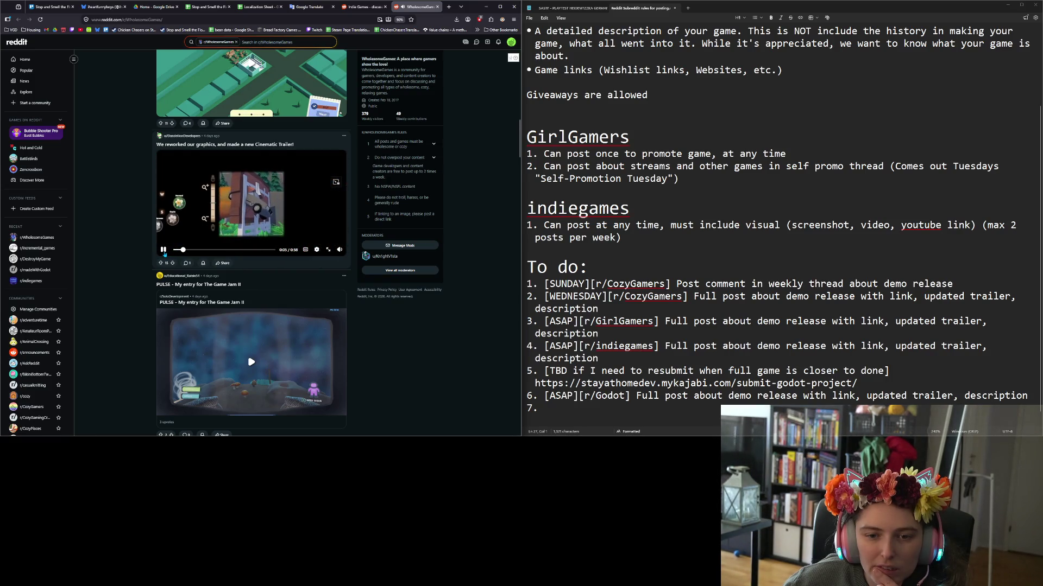
scroll(137, 250, down, 2)
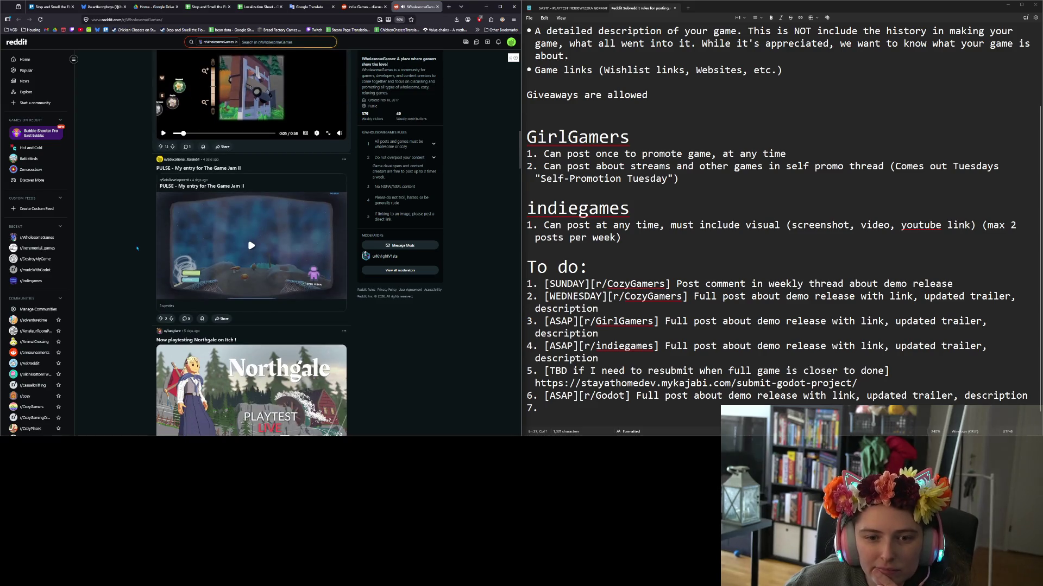
scroll(137, 248, down, 3)
scroll(140, 248, down, 10)
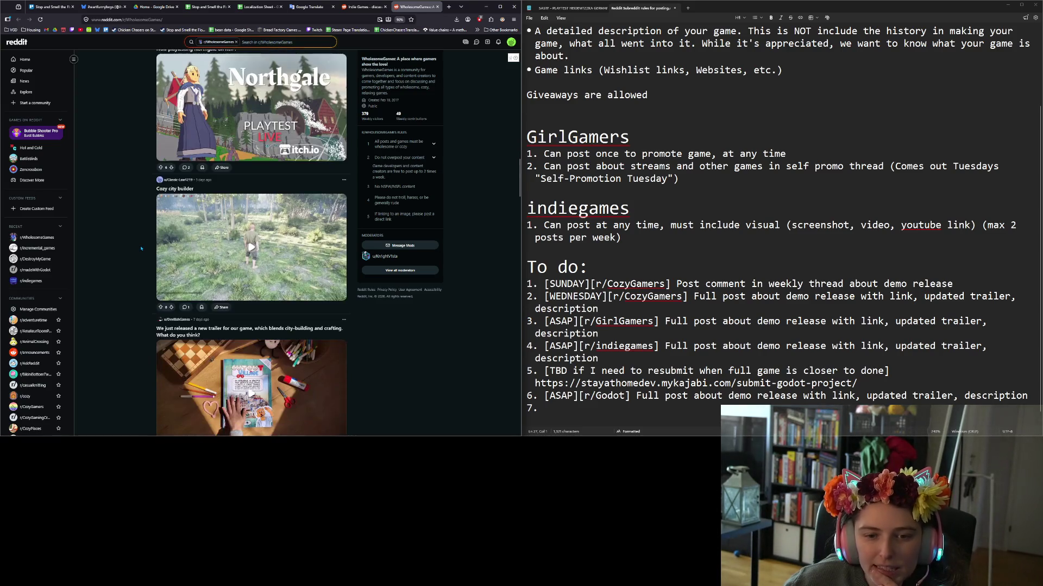
scroll(144, 248, down, 3)
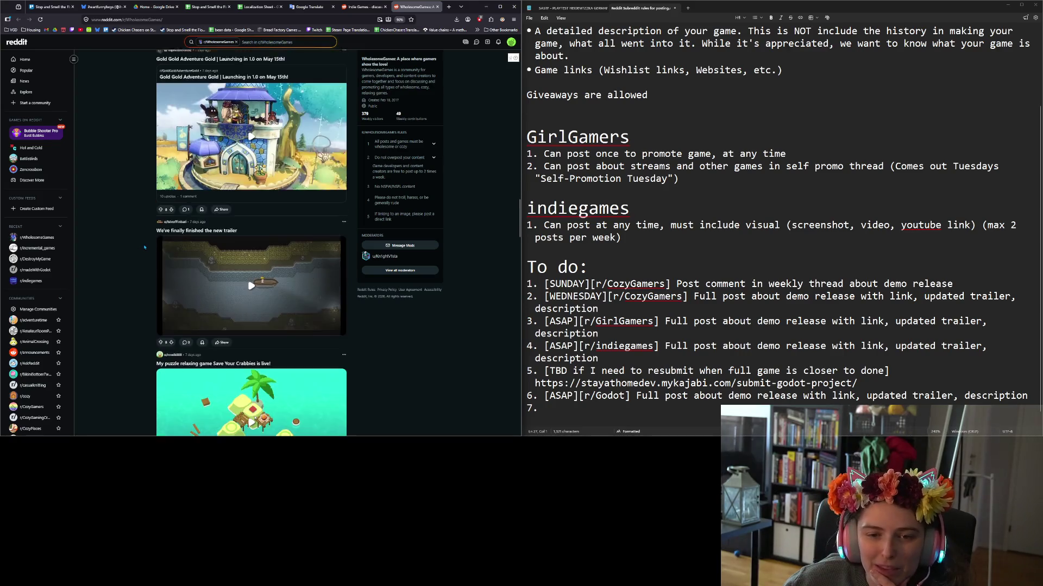
scroll(144, 248, down, 5)
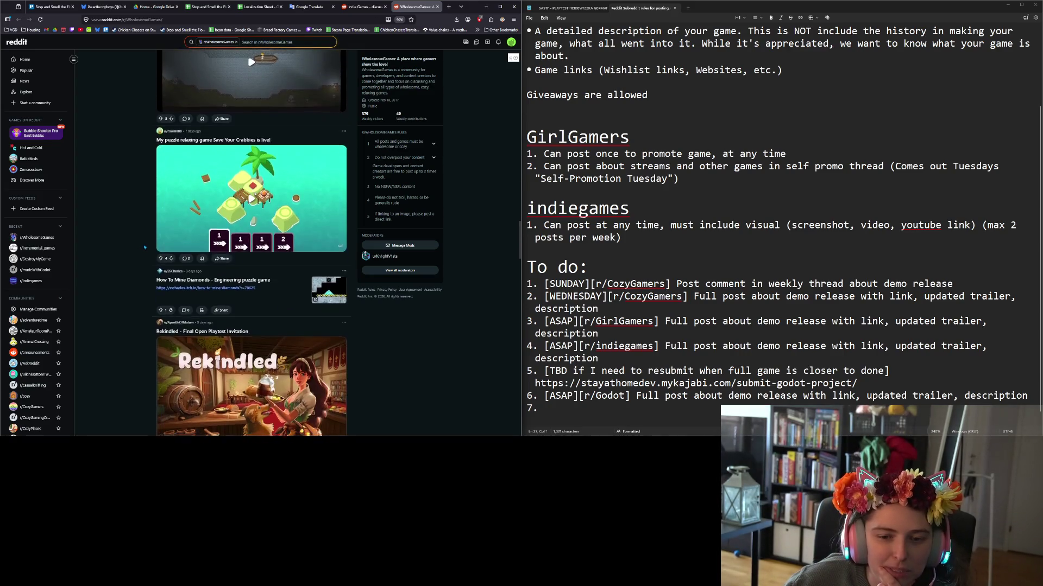
scroll(138, 247, down, 10)
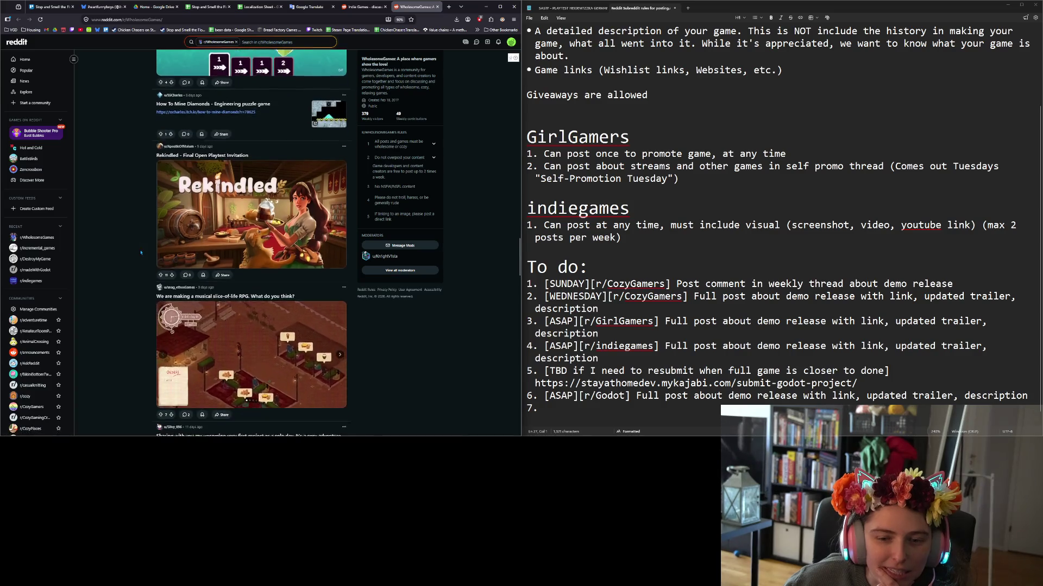
scroll(143, 288, down, 2)
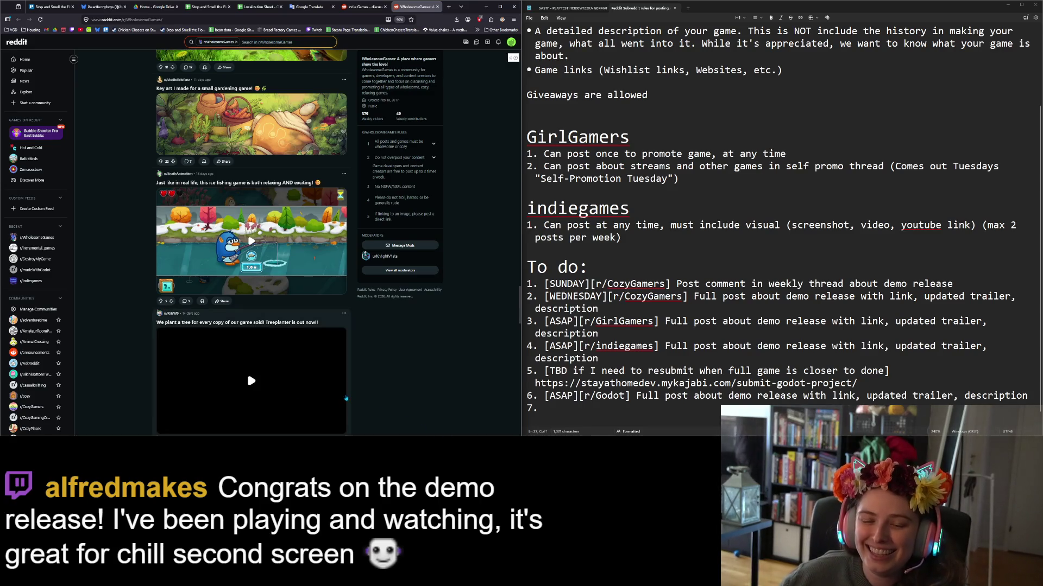
scroll(403, 368, down, 3)
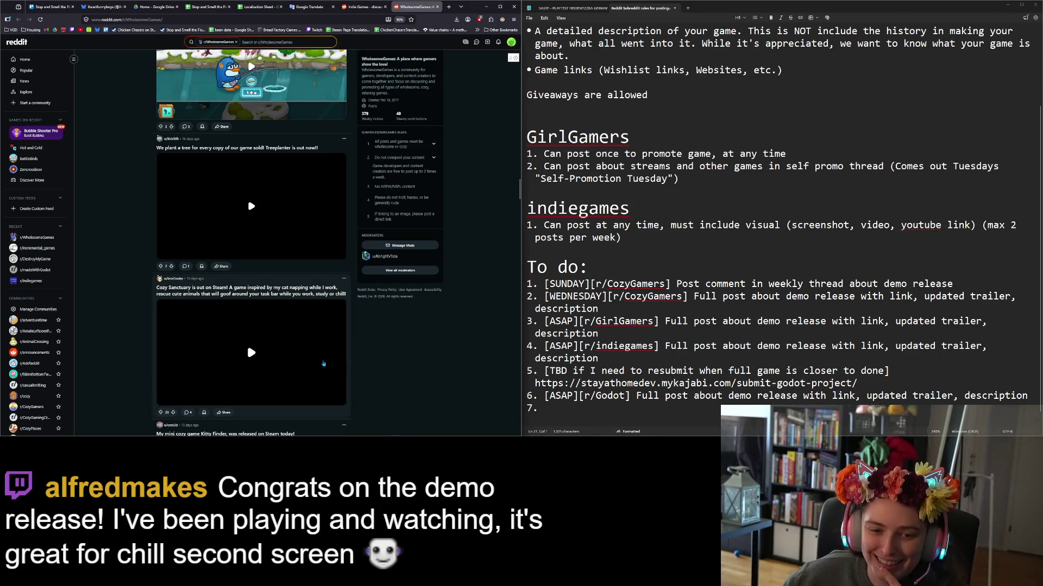
scroll(366, 367, down, 3)
scroll(368, 368, down, 1)
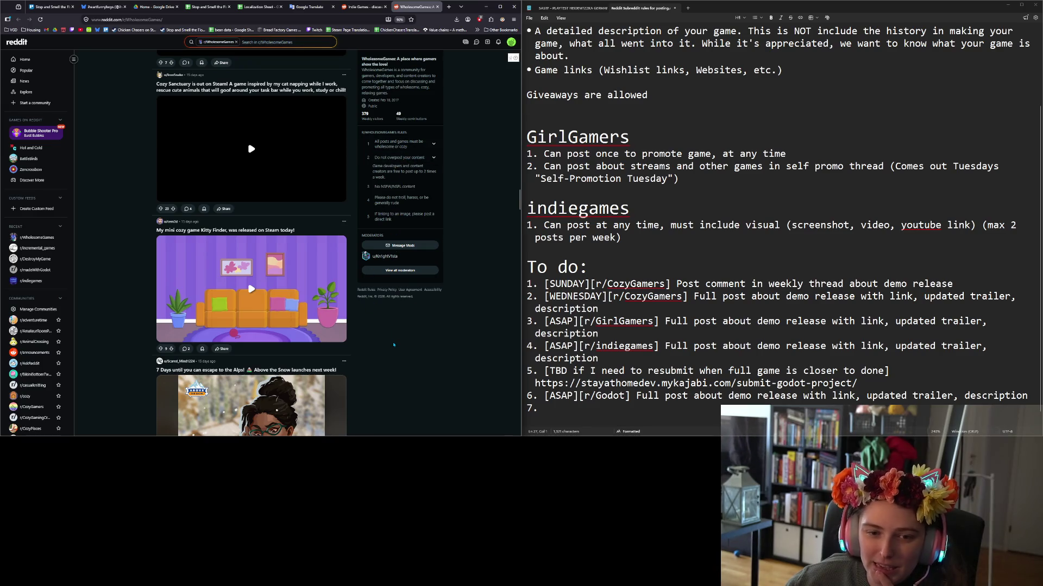
scroll(382, 338, down, 10)
scroll(381, 337, down, 10)
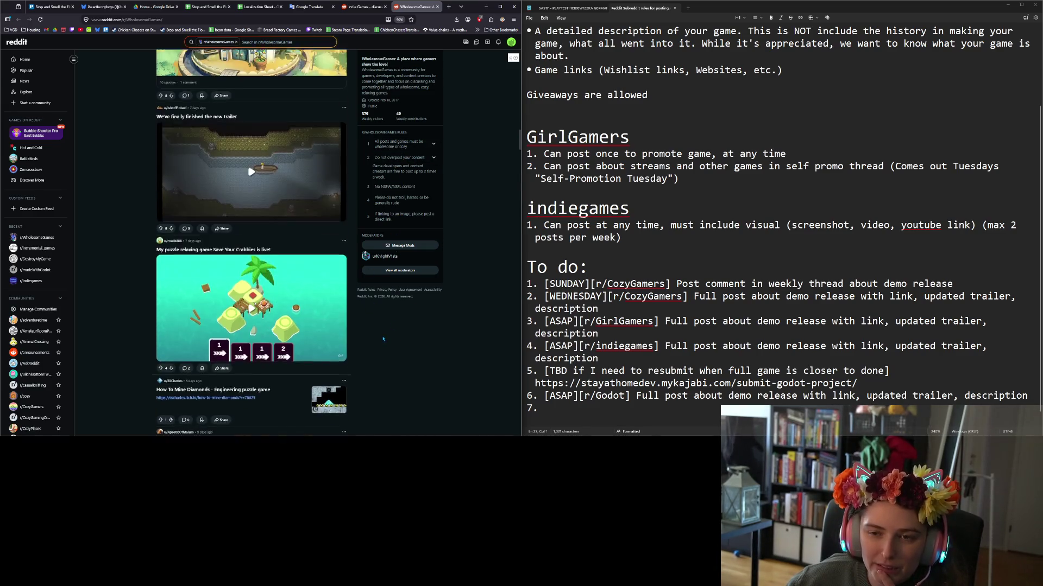
scroll(383, 335, up, 20)
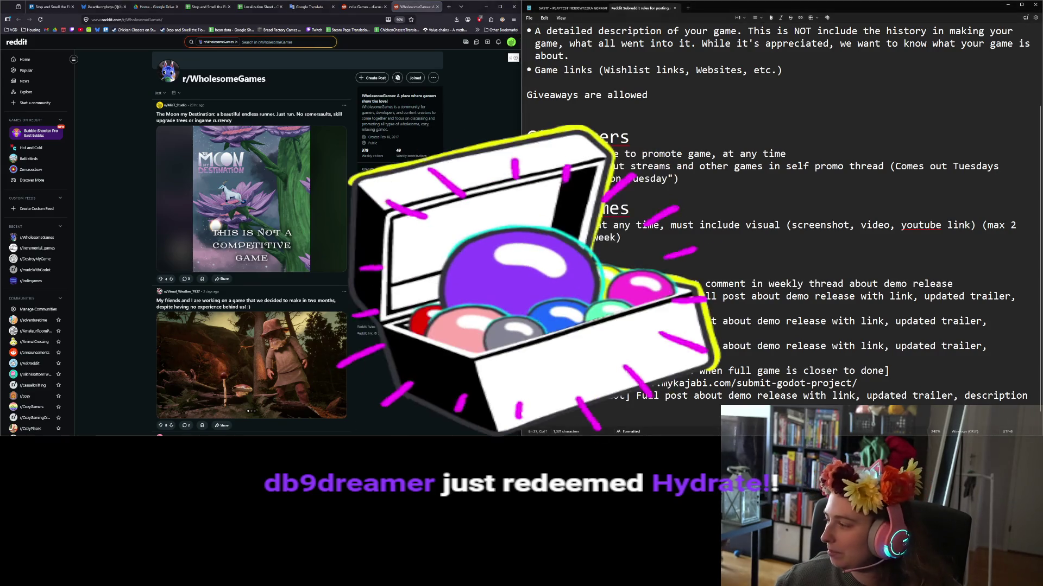
scroll(383, 334, down, 1)
scroll(382, 334, down, 1)
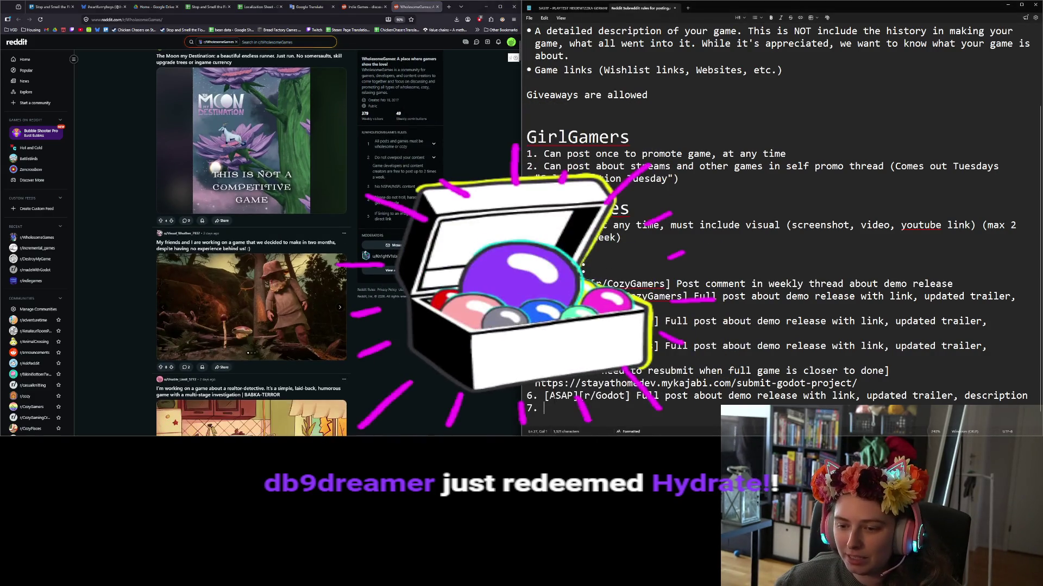
Duplicate the [ASAP][r/Godot] line as item 7 with Godot replaced by WholesomeGames.
key(shift+Down)
key(shift+Up)
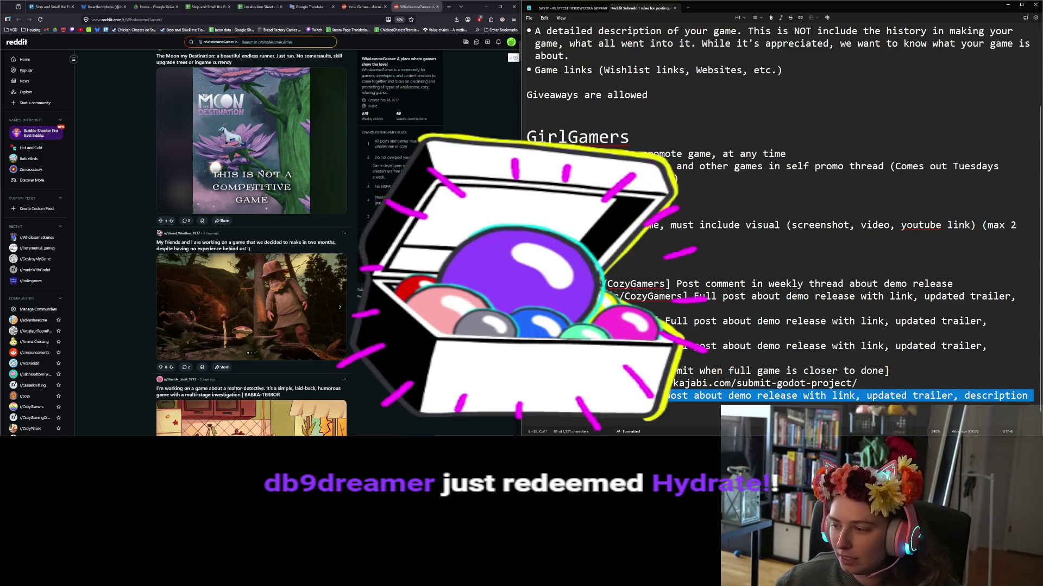
key(ctrl+c)
key(Right)
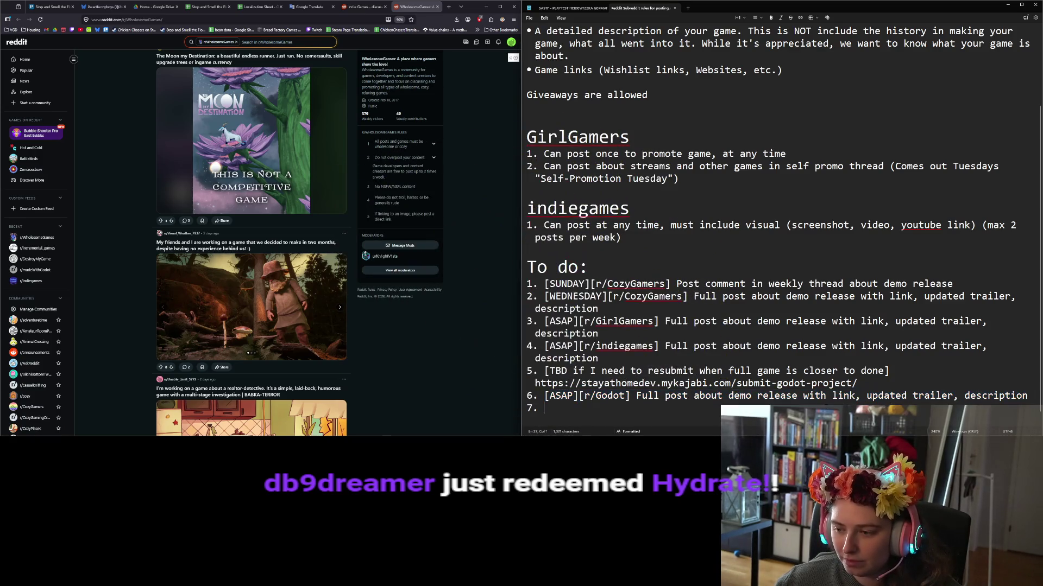
key(ctrl+v)
double_click(609, 408)
text(Whole)
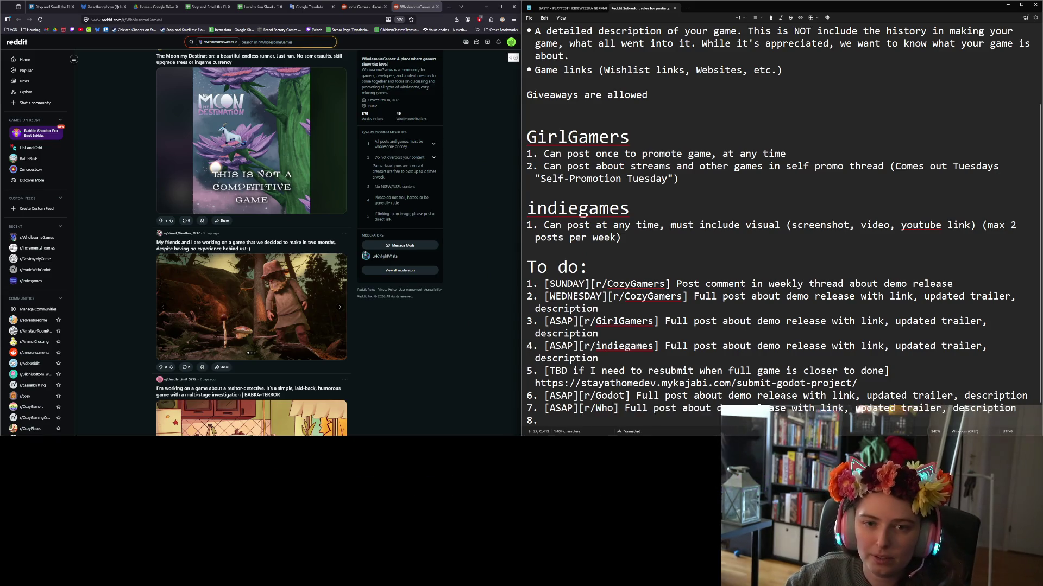
text(someGames)
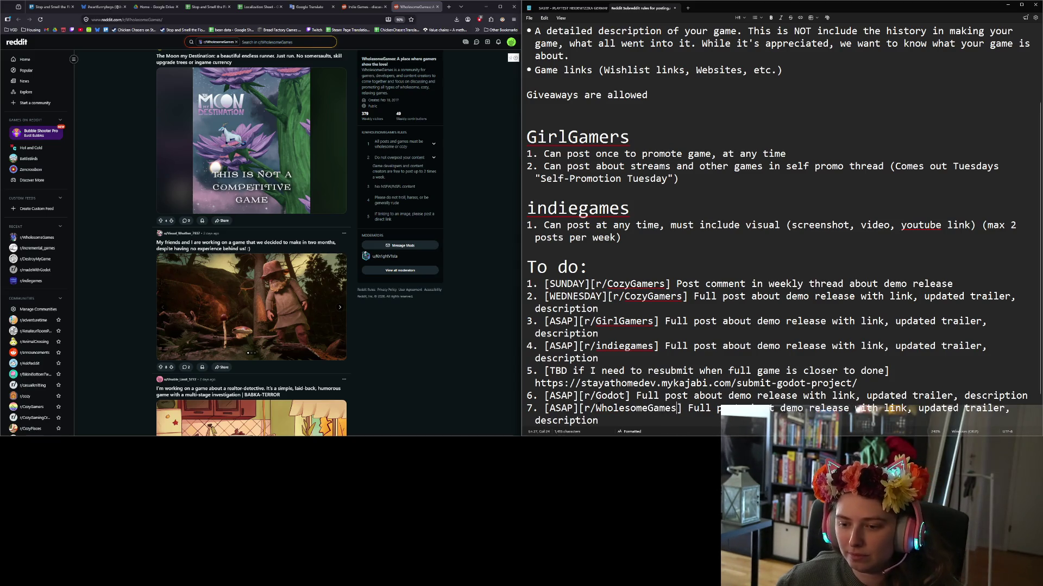
Add a blank line below the indiegames rules for a new section.
drag(595, 409, 676, 408)
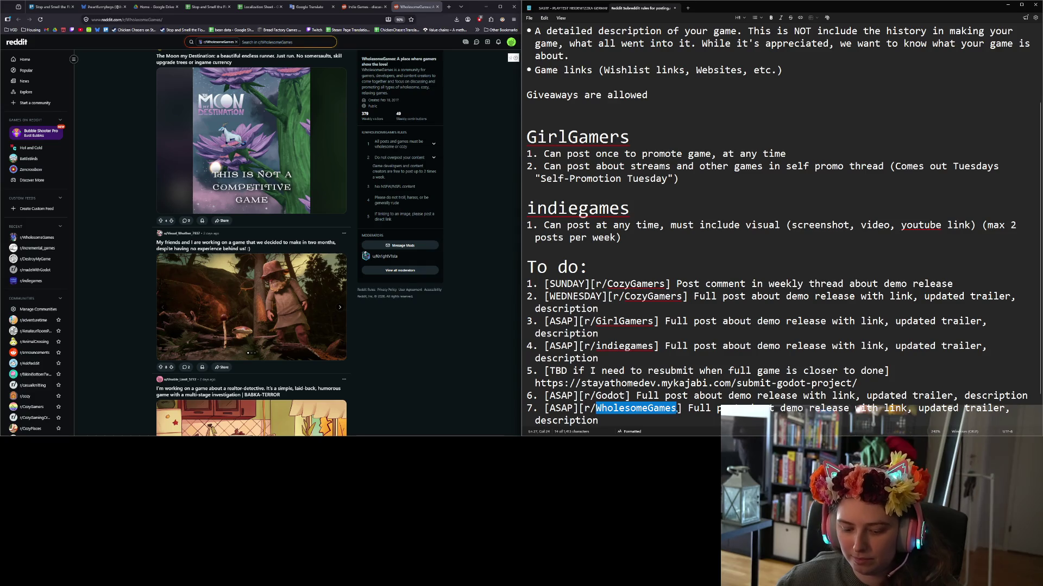
click(576, 239)
key(Return)
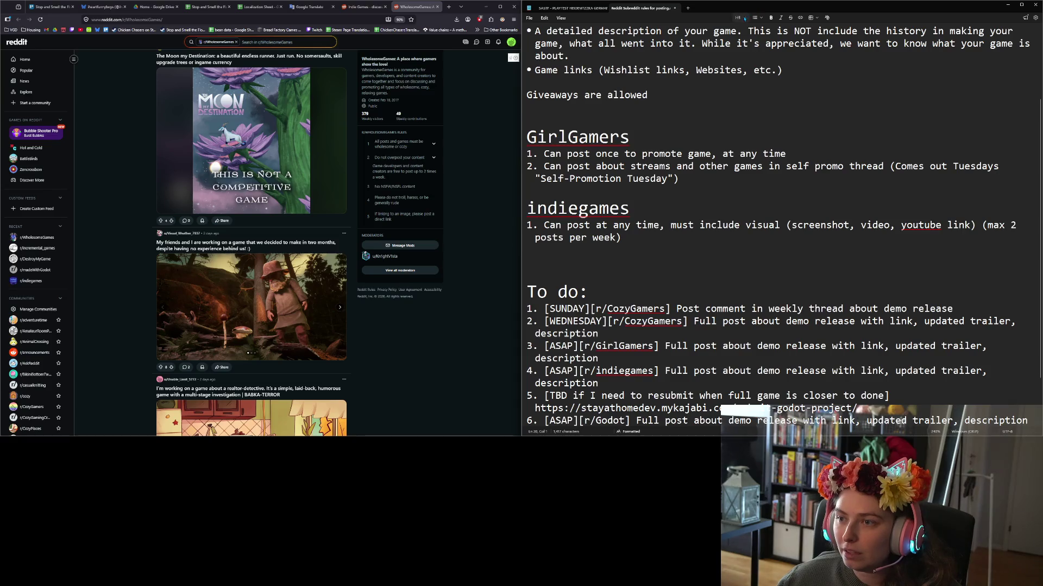
Add a WholesomeGames section heading matching the GirlGamers heading, with a new line below.
click(739, 17)
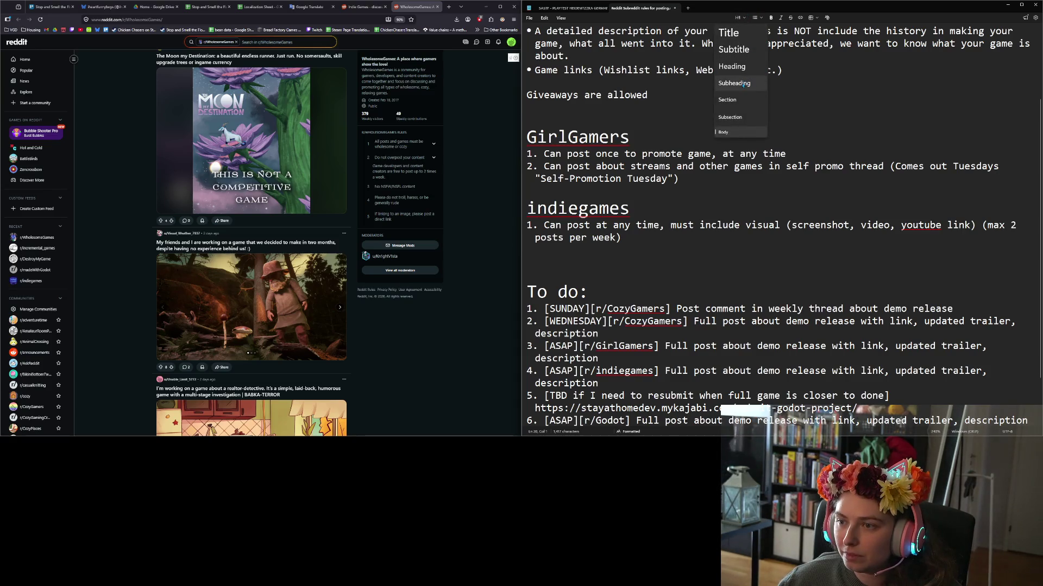
click(742, 84)
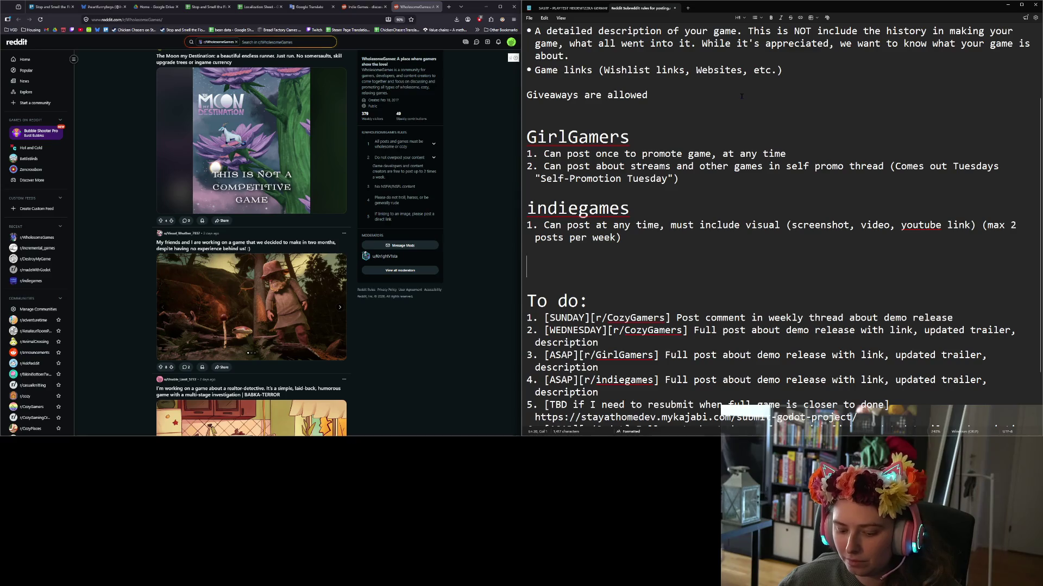
text(WholesomeGames)
key(shift+Left)
key(shift+Left)
key(shift+Left)
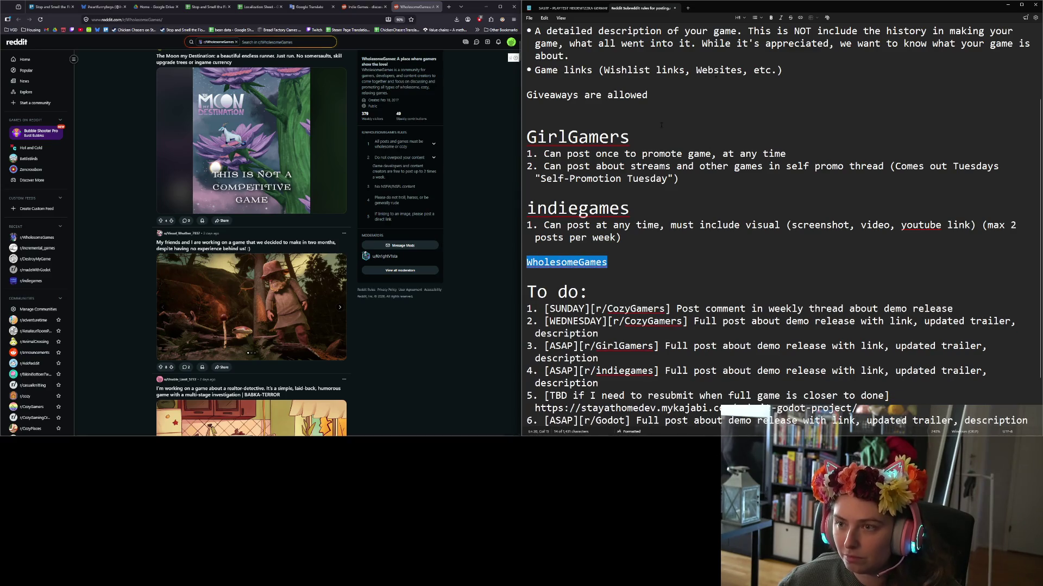
click(741, 18)
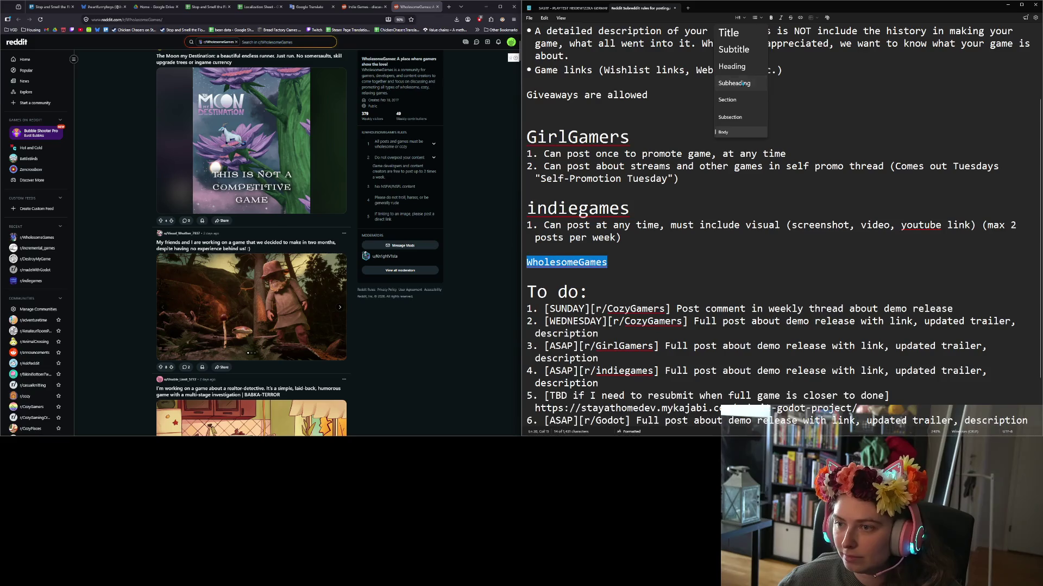
click(727, 66)
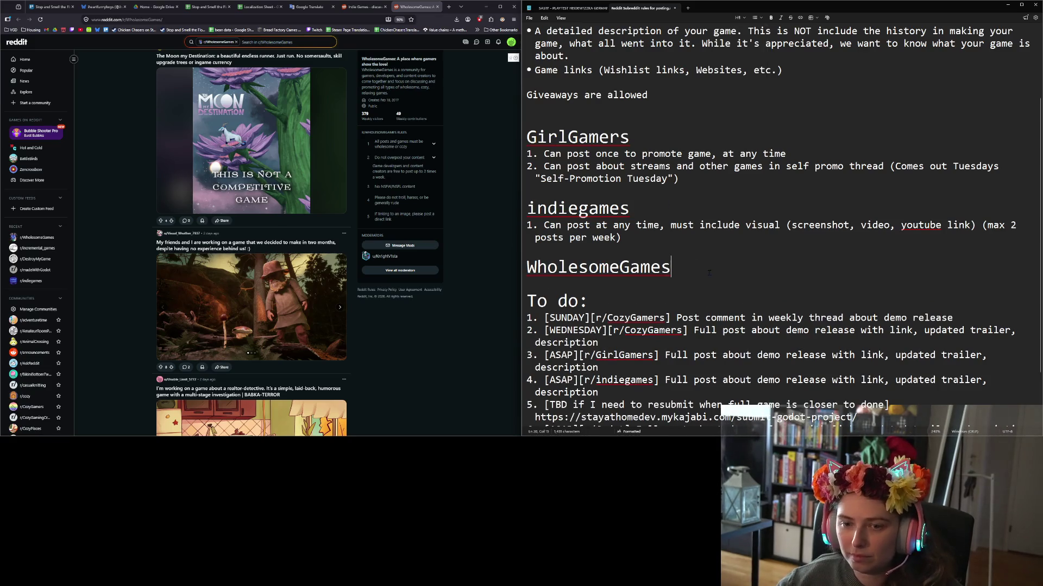
key(Return)
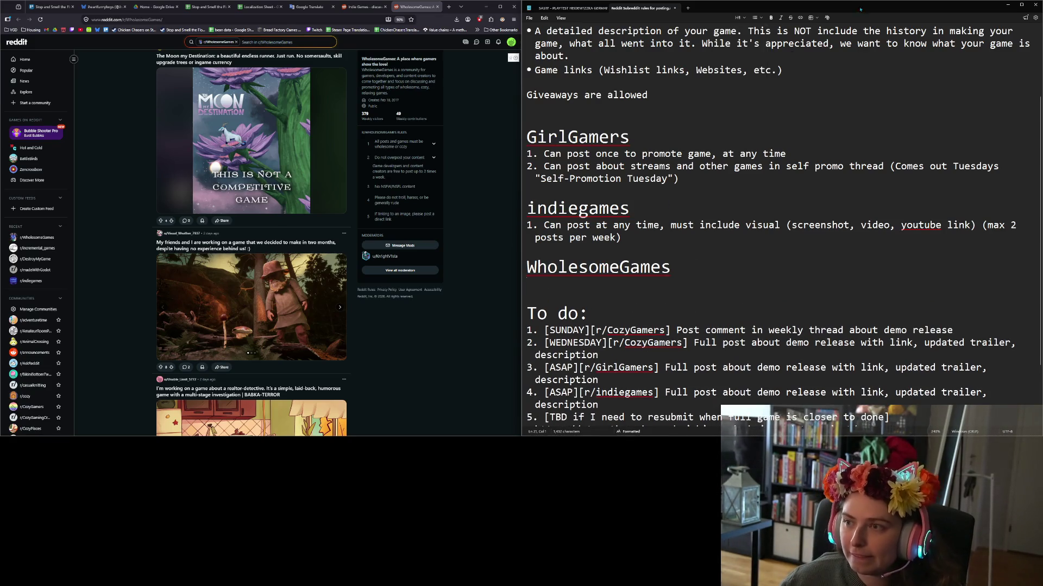
Check the overposting rule and add the bullet 'up to two posts per week'.
click(759, 20)
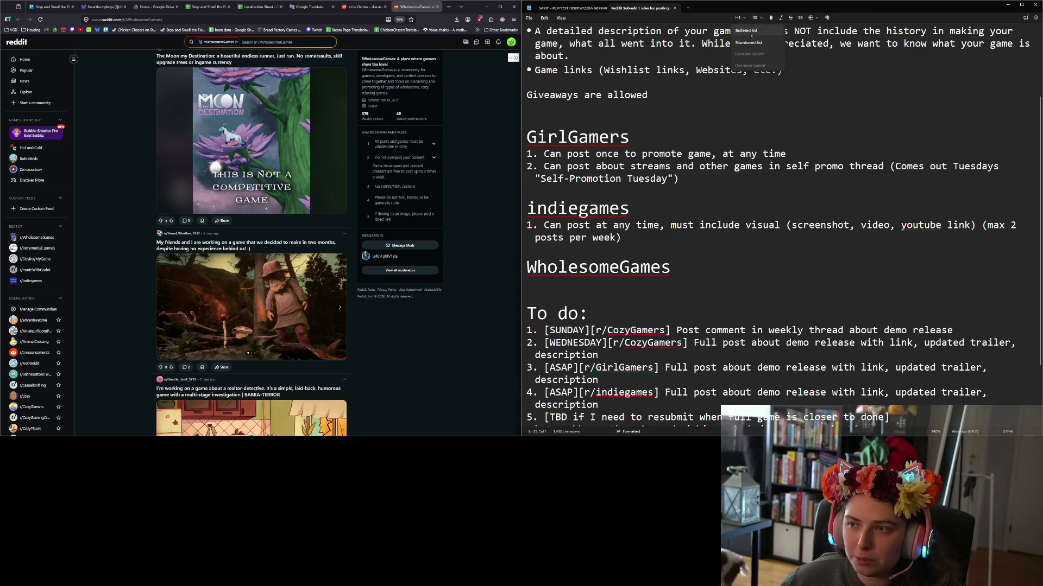
click(749, 31)
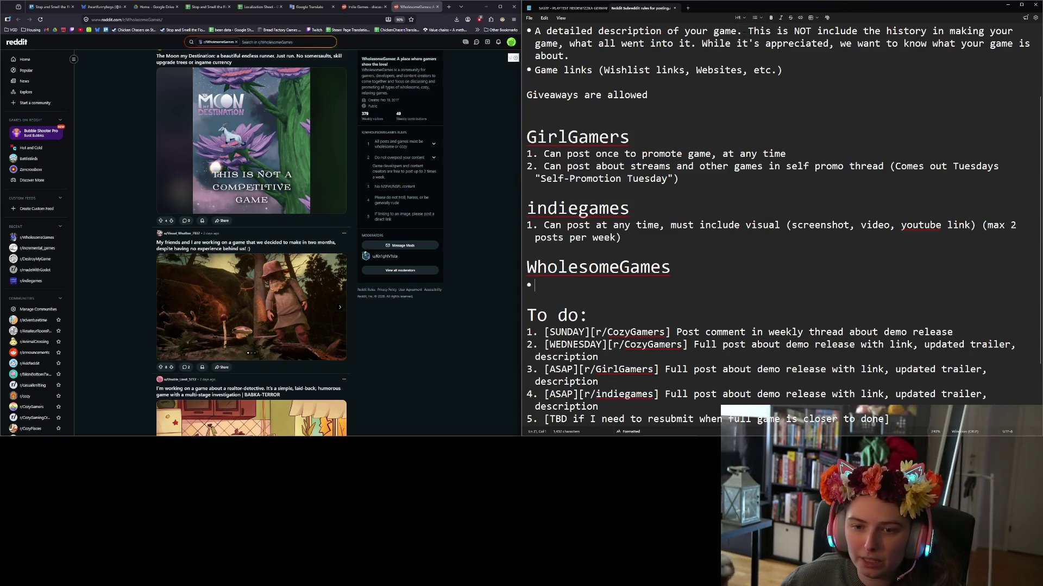
click(431, 161)
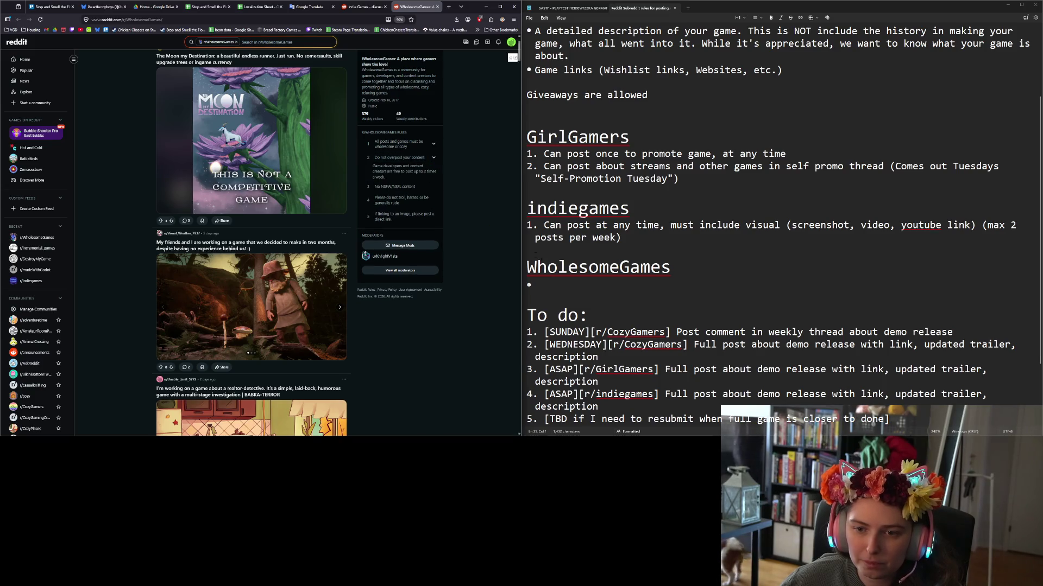
click(570, 292)
text(up to )
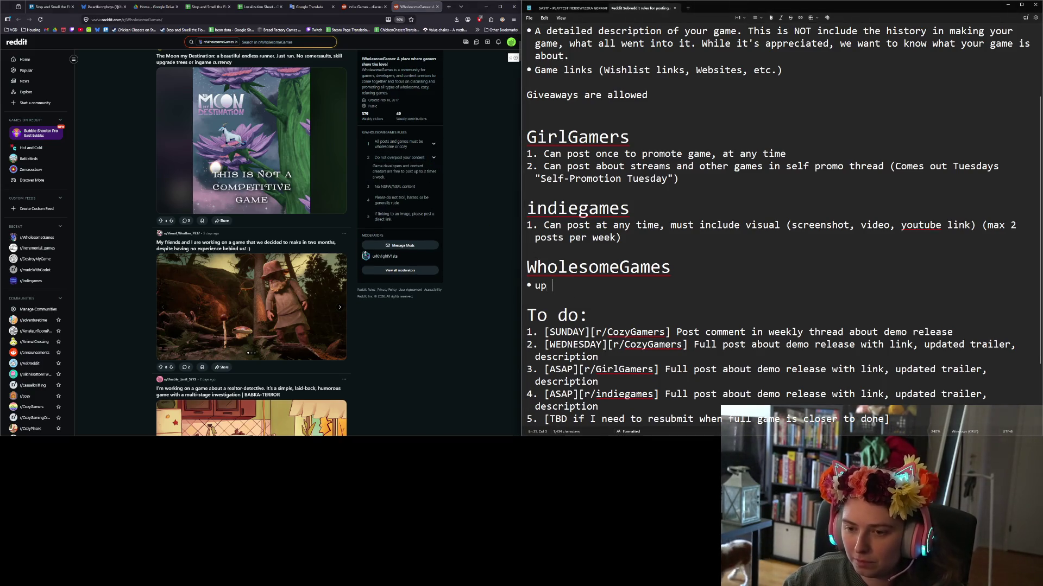
text(two posts per week)
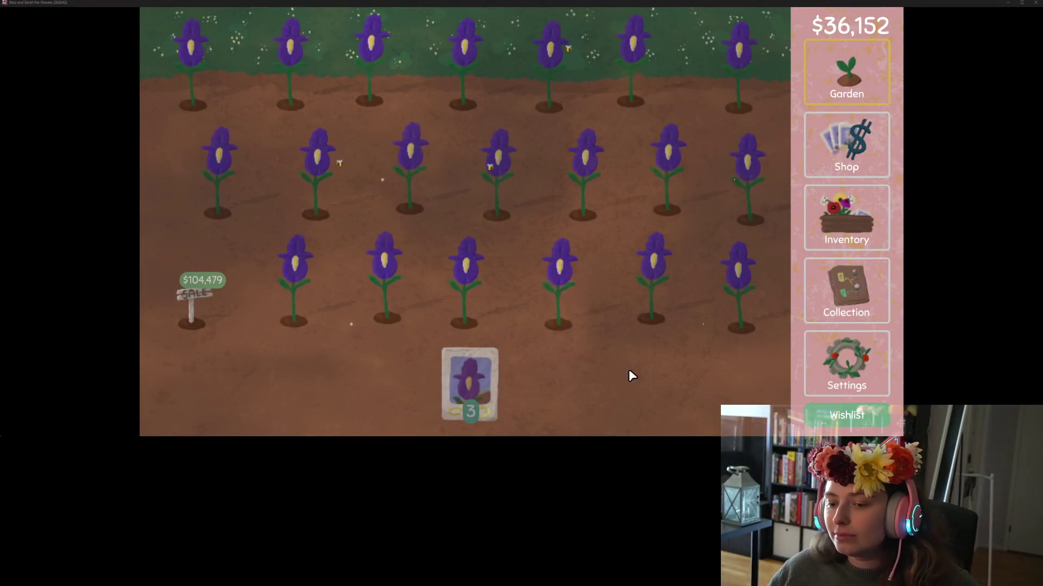
Plant iris seeds, then turn two lilac flowers into seeds and plant them.
mouse_move(499, 386)
mouse_down()
mouse_move(738, 284)
mouse_move(577, 290)
mouse_up()
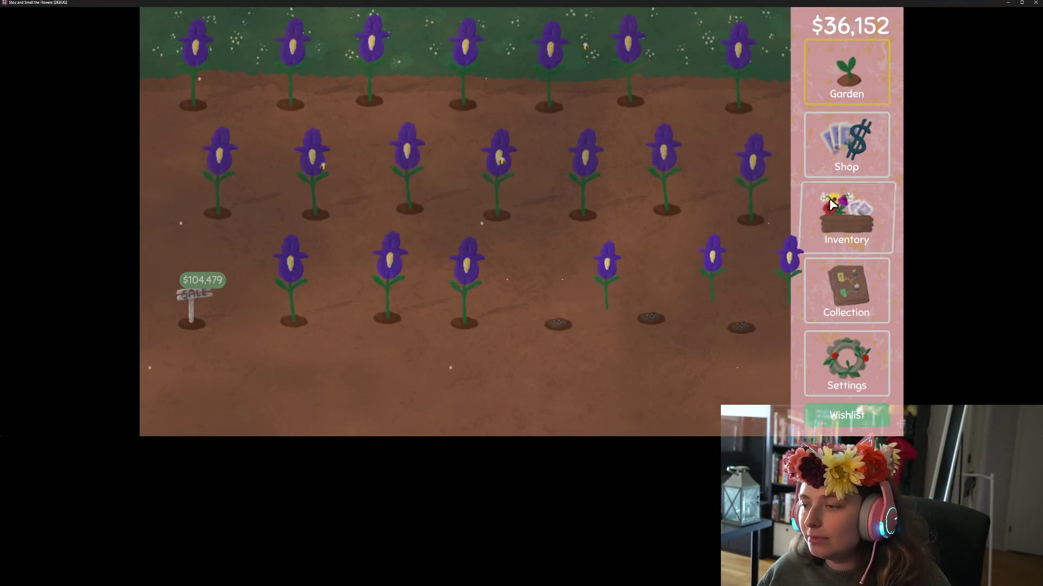
click(842, 212)
click(659, 138)
click(659, 138)
click(281, 135)
click(846, 76)
mouse_move(466, 374)
mouse_down()
mouse_move(455, 291)
mouse_move(302, 291)
mouse_move(263, 210)
mouse_move(223, 184)
mouse_move(747, 209)
mouse_up()
Harvest seeds from the purple and orange flowers and plant them in empty holes.
click(810, 230)
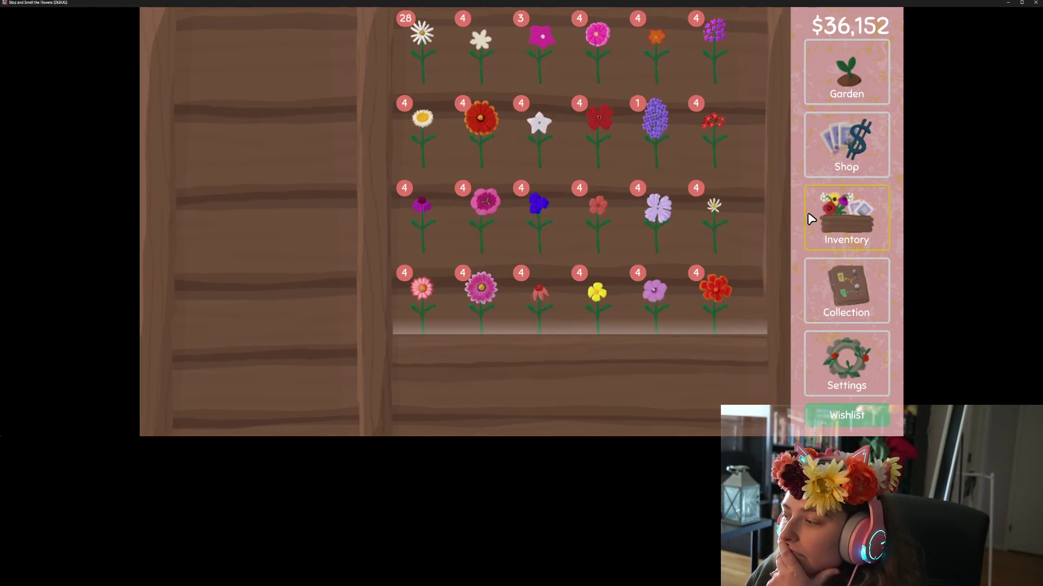
drag(714, 61, 272, 135)
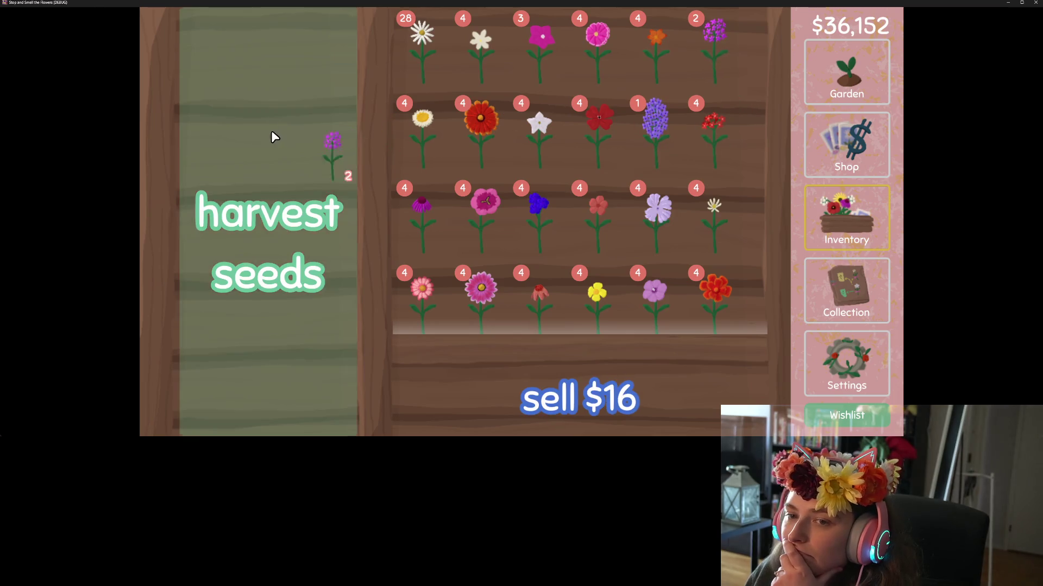
mouse_move(640, 69)
mouse_down()
mouse_move(286, 161)
mouse_move(296, 163)
mouse_up()
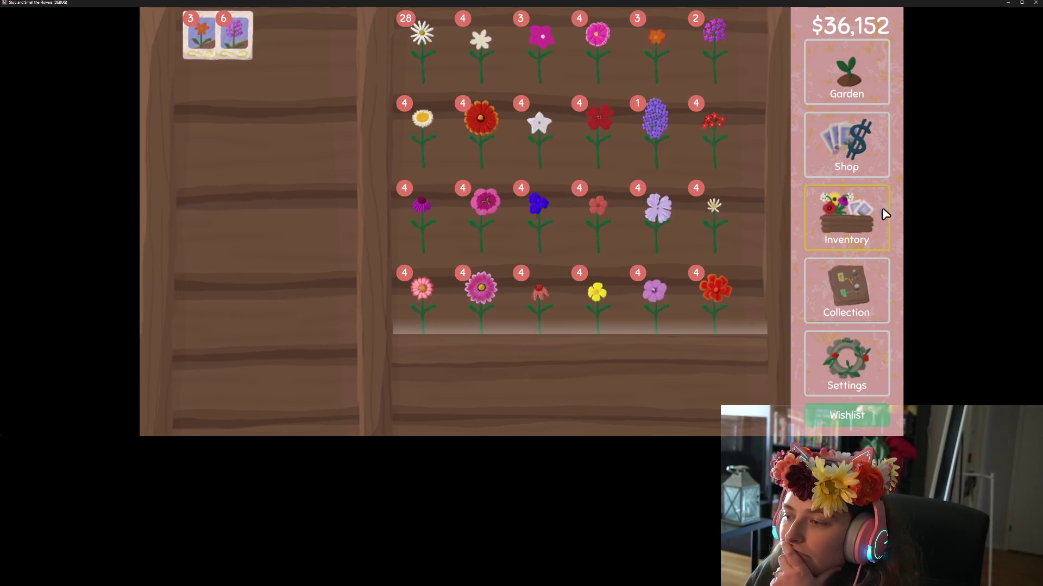
click(858, 76)
mouse_move(492, 374)
mouse_down()
mouse_move(686, 83)
mouse_move(745, 58)
mouse_move(527, 172)
mouse_move(768, 188)
mouse_move(751, 95)
mouse_move(561, 81)
mouse_up()
mouse_move(515, 407)
mouse_down()
mouse_move(512, 82)
mouse_move(565, 81)
mouse_move(205, 79)
mouse_move(293, 126)
mouse_up()
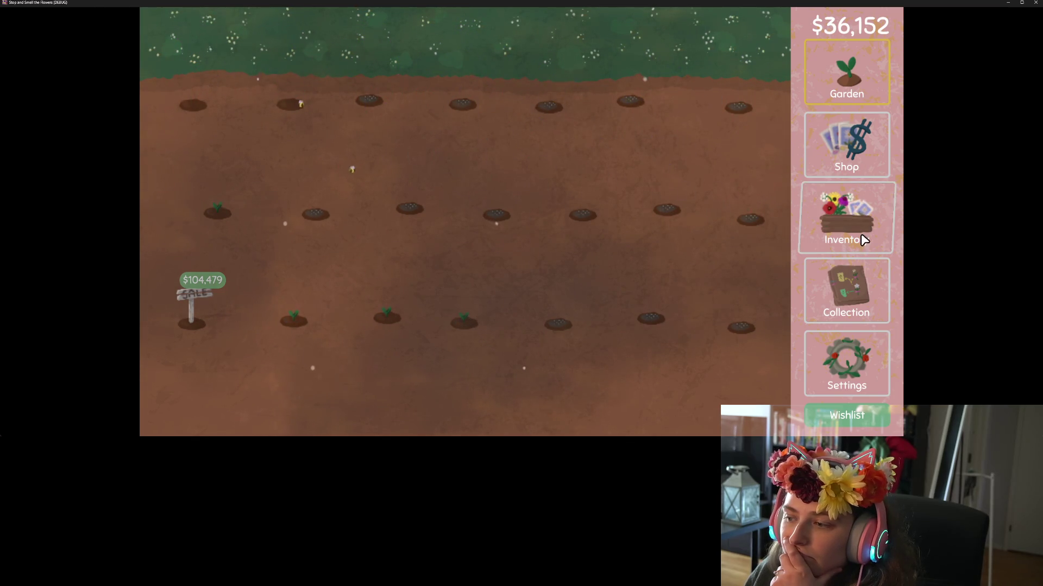
Turn a daisy into seeds, plant them in the top-left holes, and close the game.
click(861, 236)
drag(419, 48, 206, 33)
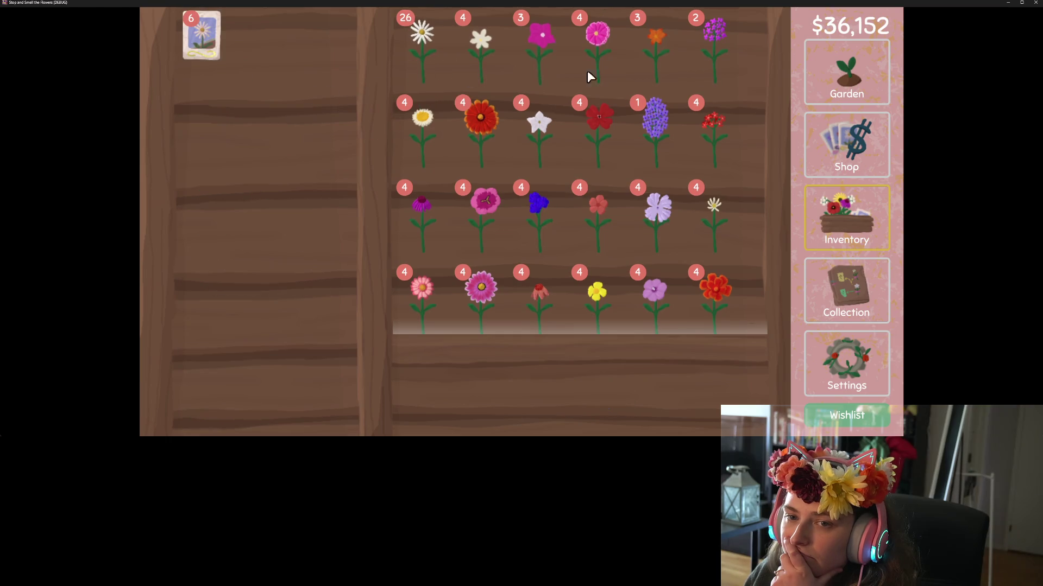
click(846, 76)
mouse_move(462, 369)
mouse_down()
mouse_move(351, 92)
mouse_move(186, 86)
mouse_up()
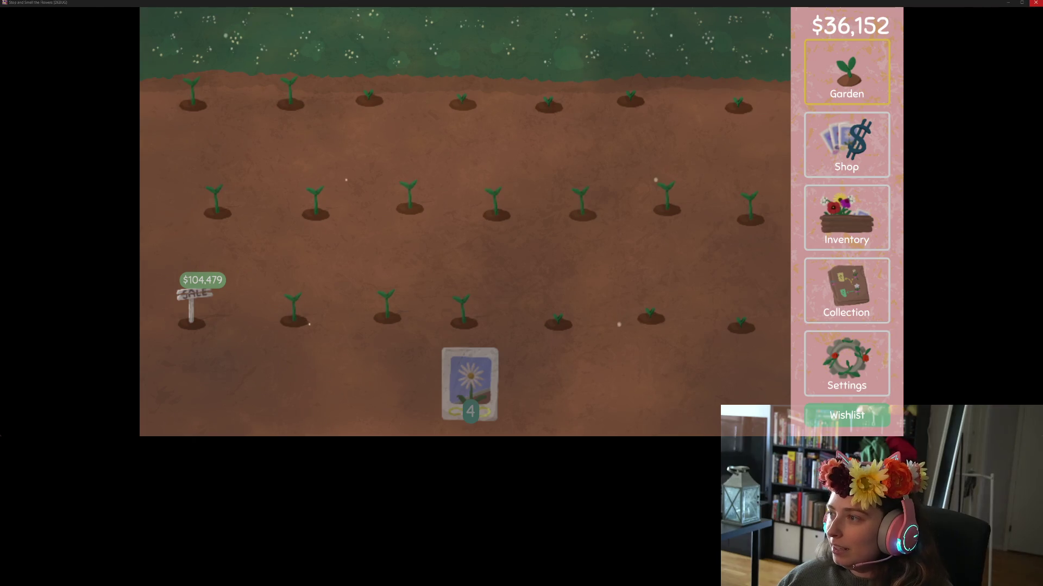
click(1033, 3)
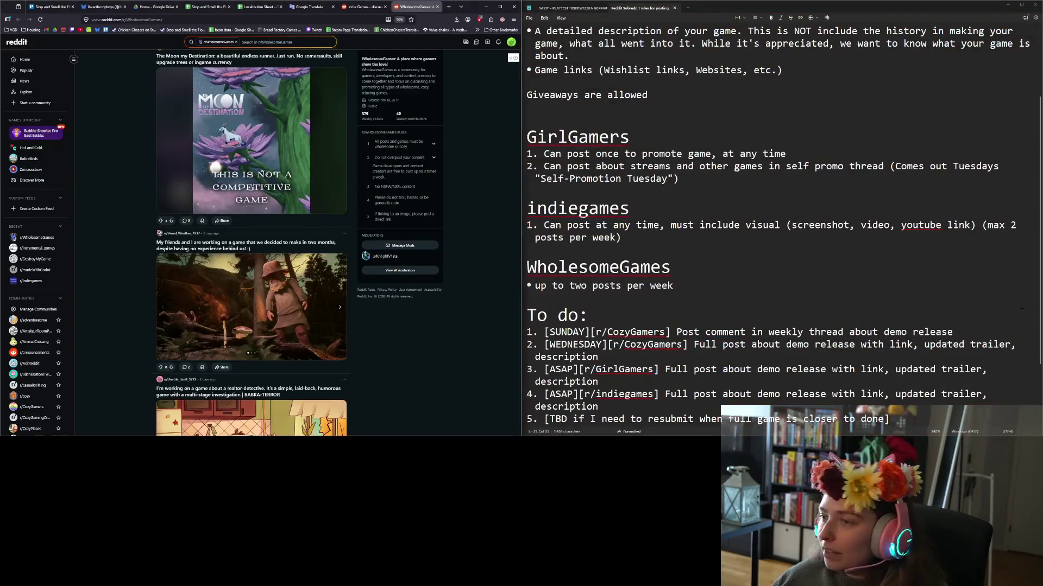
click(721, 251)
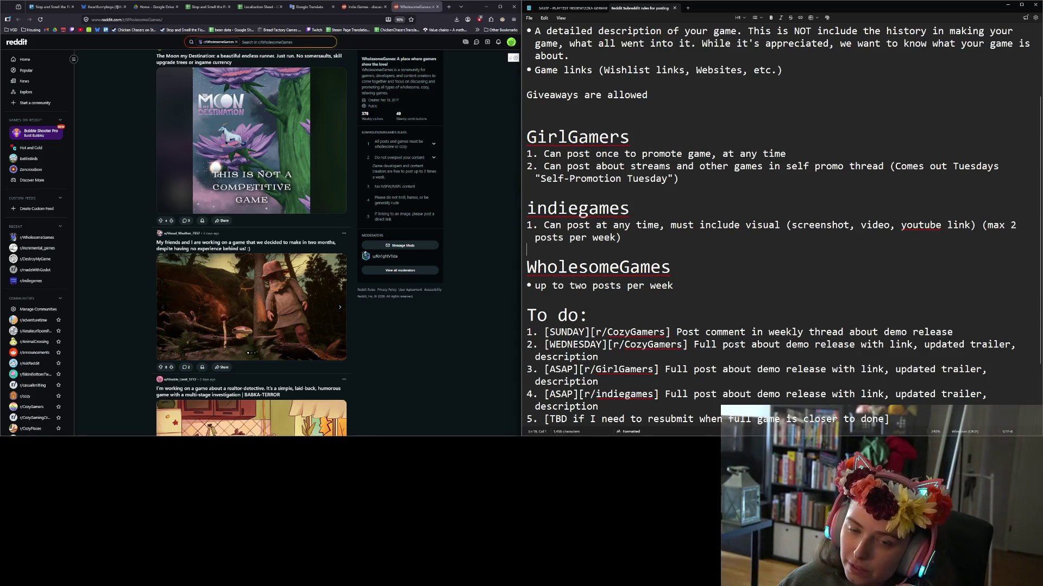
scroll(732, 343, down, 1)
scroll(732, 341, down, 1)
click(732, 335)
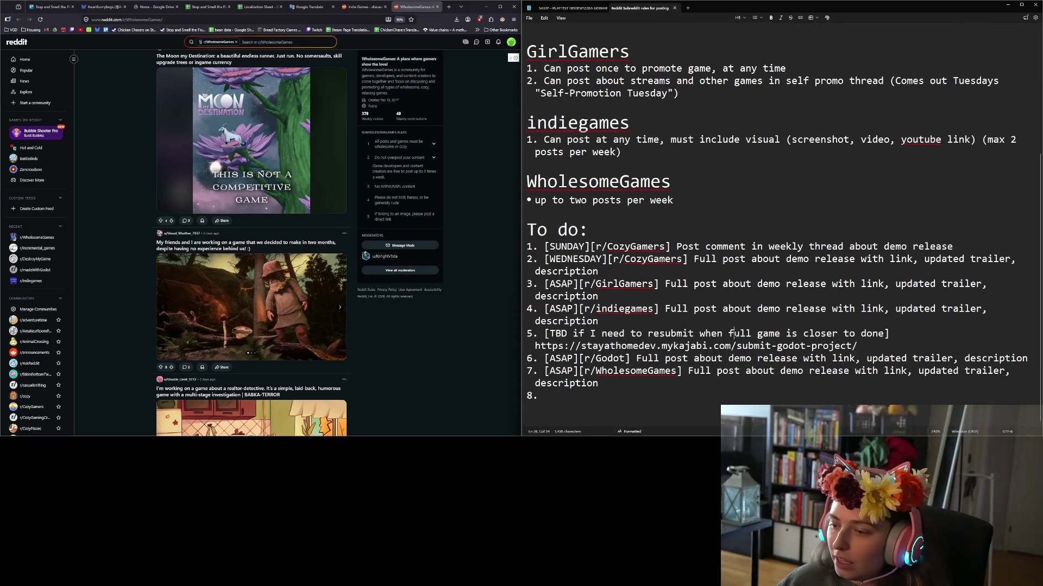
scroll(361, 365, down, 7)
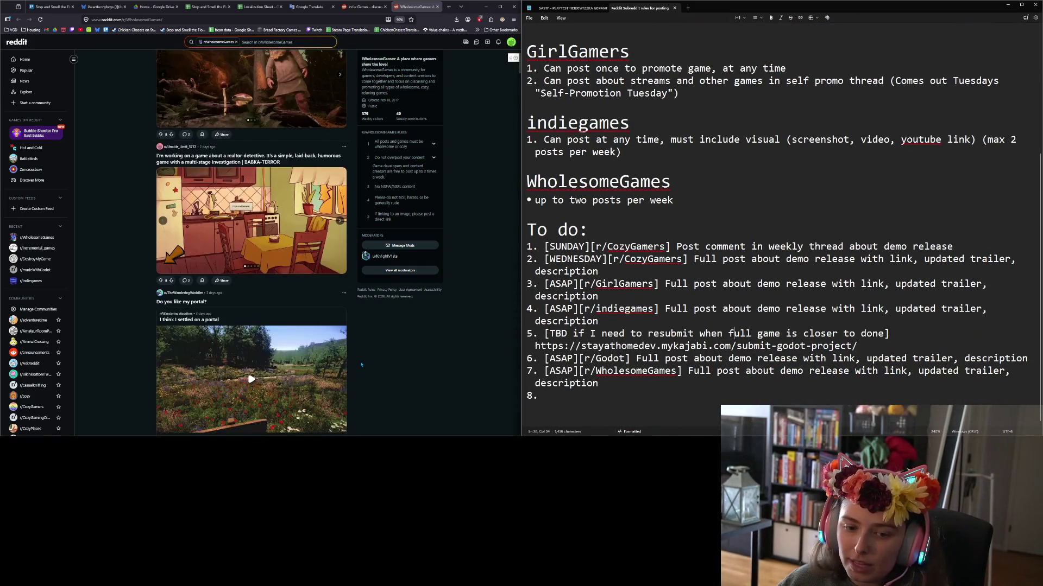
scroll(362, 365, down, 15)
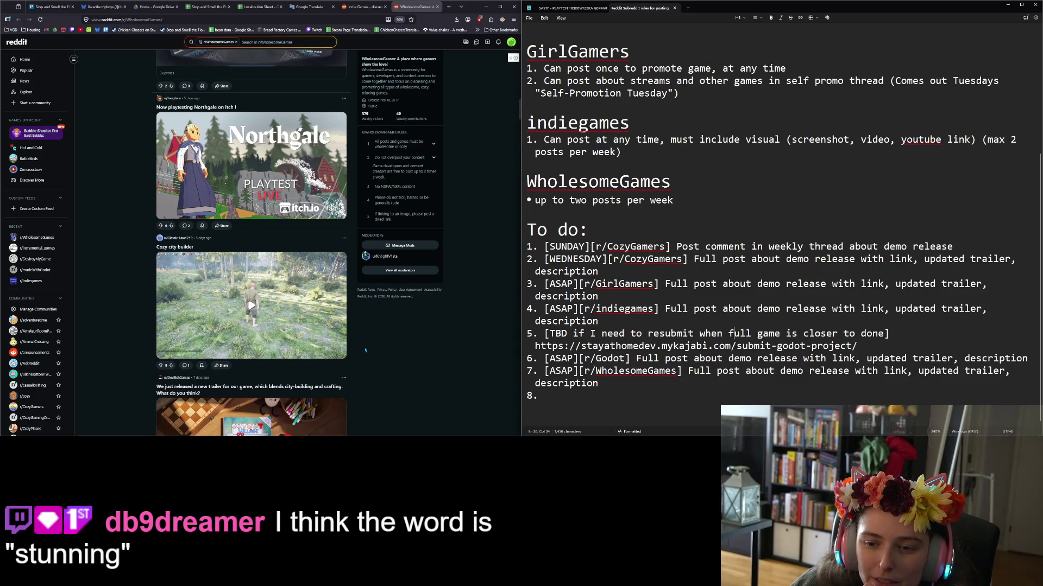
scroll(365, 351, down, 3)
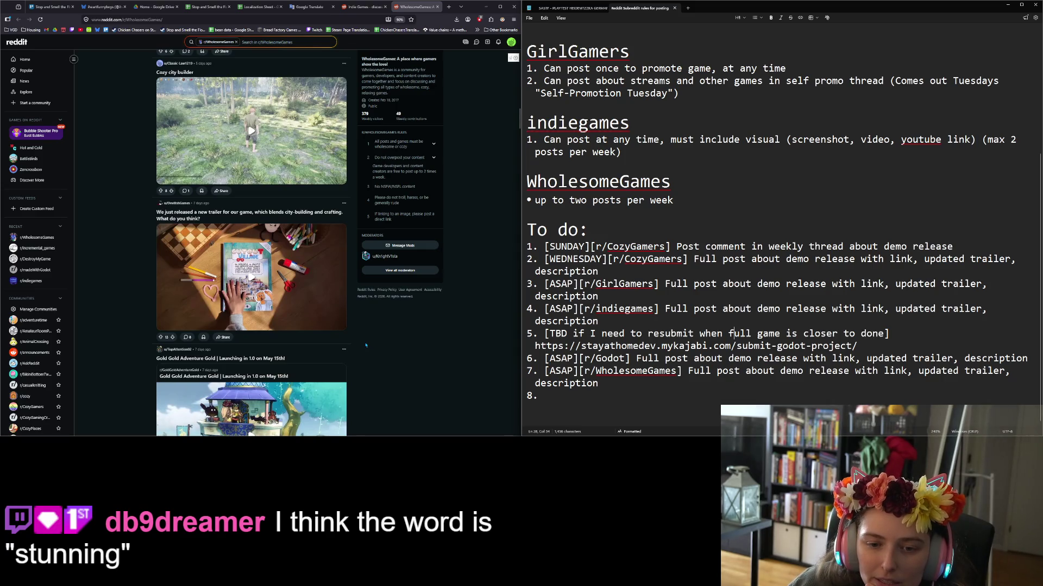
scroll(366, 345, down, 5)
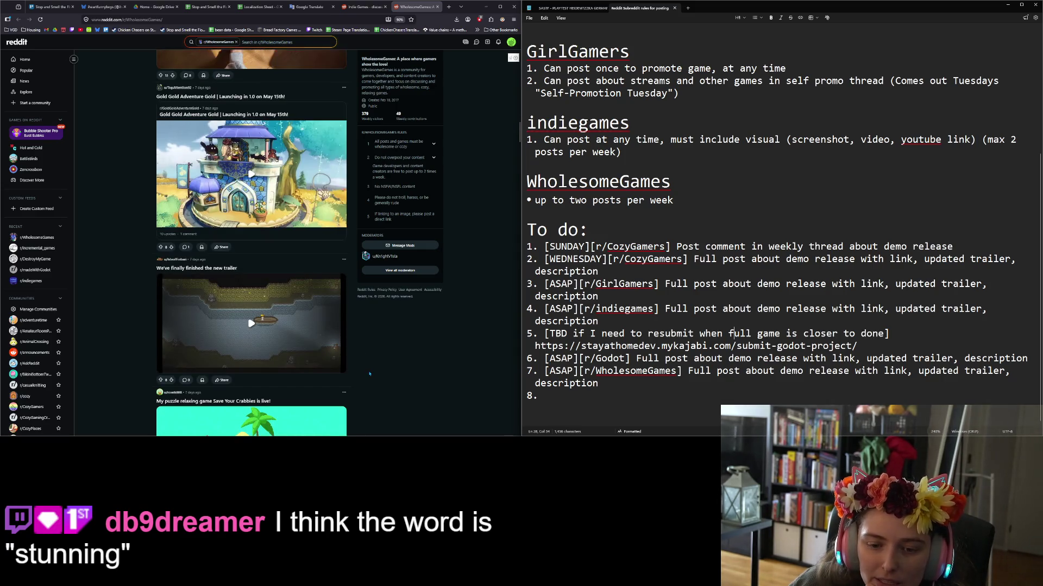
scroll(369, 373, down, 4)
scroll(380, 365, down, 3)
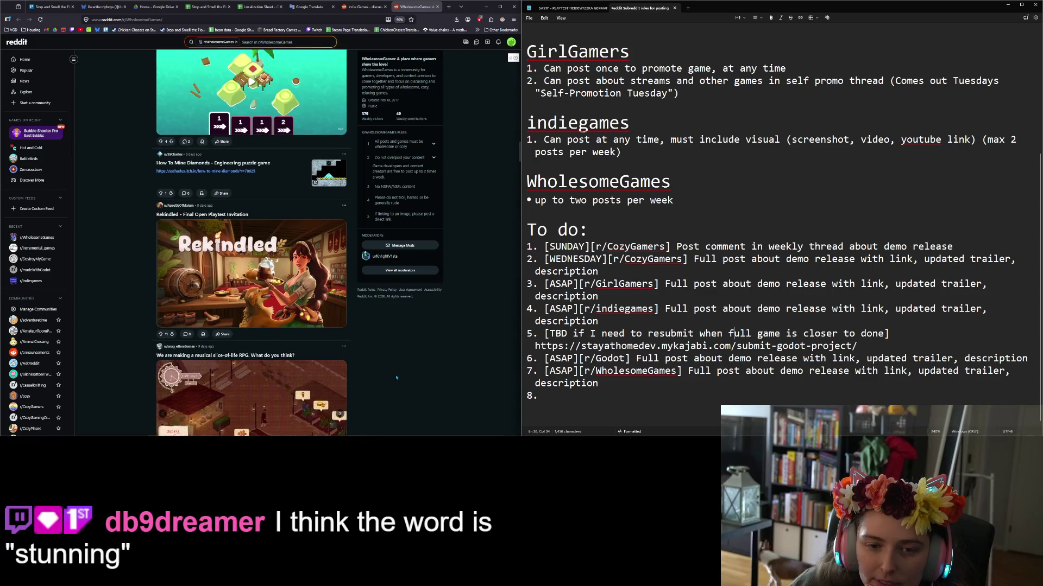
scroll(398, 376, down, 3)
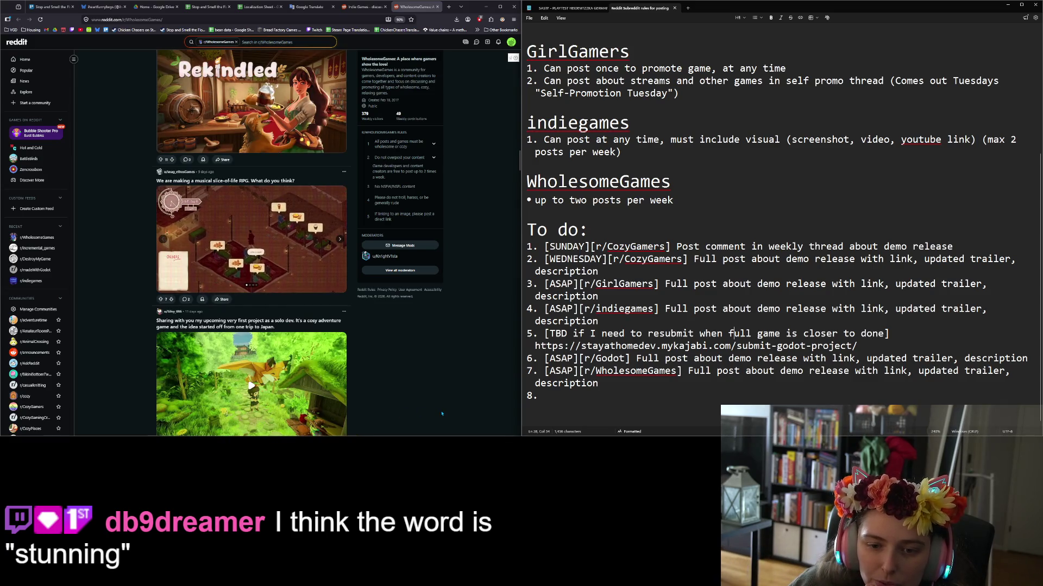
Scroll to the top of r/WholesomeGames and begin a new post at its title field.
scroll(429, 401, down, 4)
scroll(444, 419, up, 15)
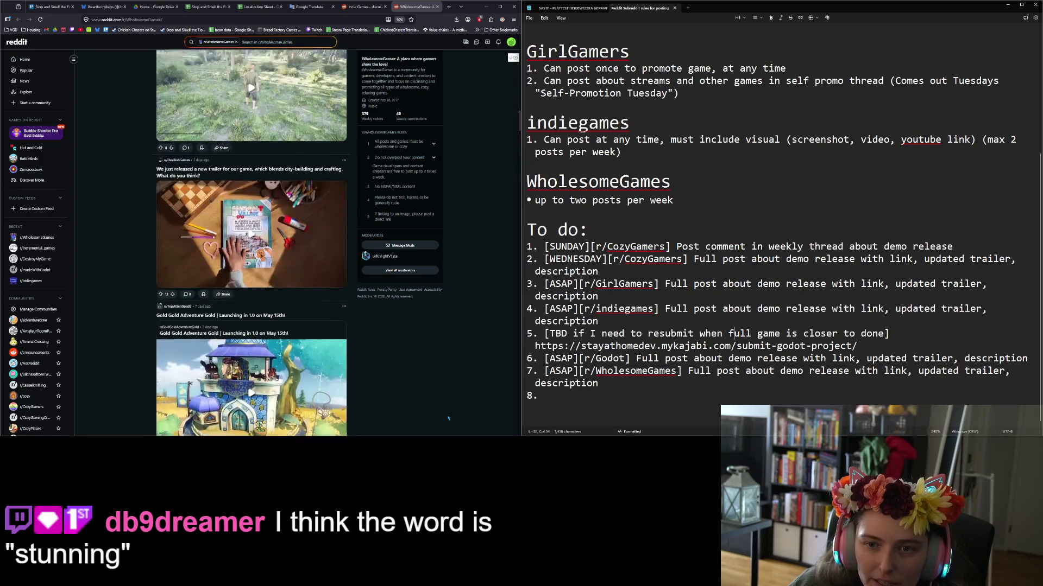
scroll(445, 414, up, 1)
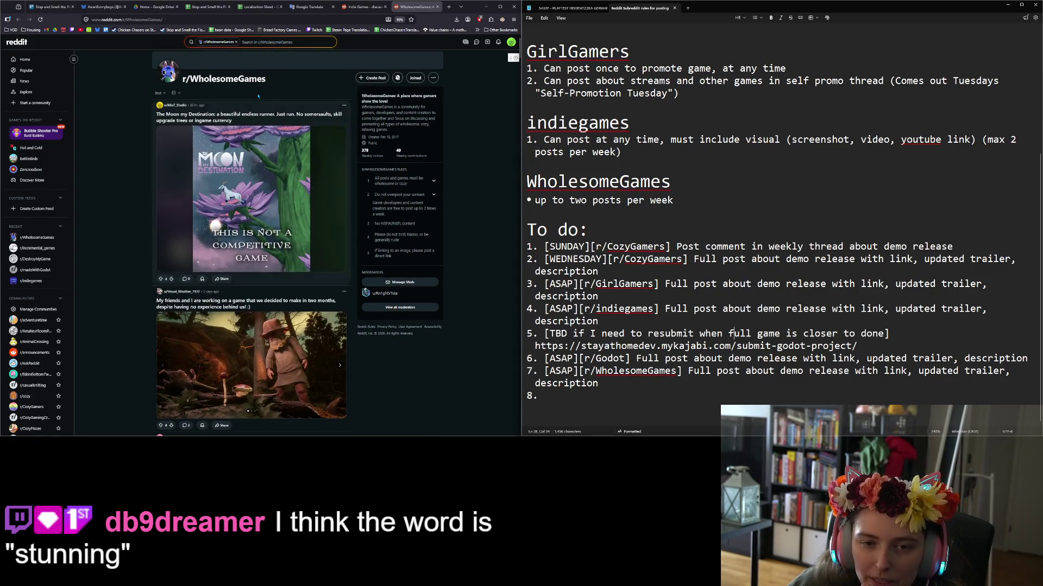
click(371, 80)
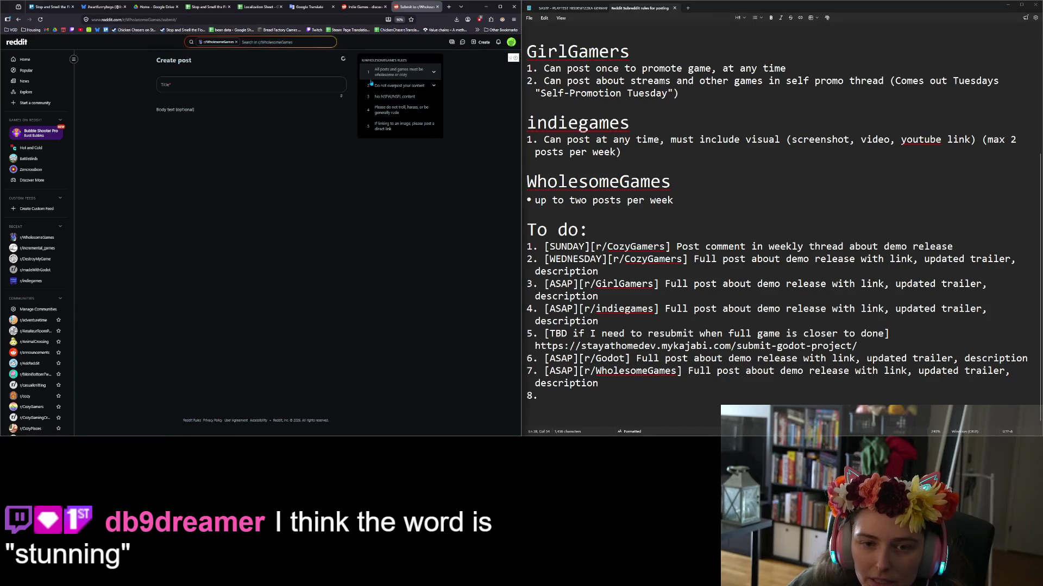
click(266, 109)
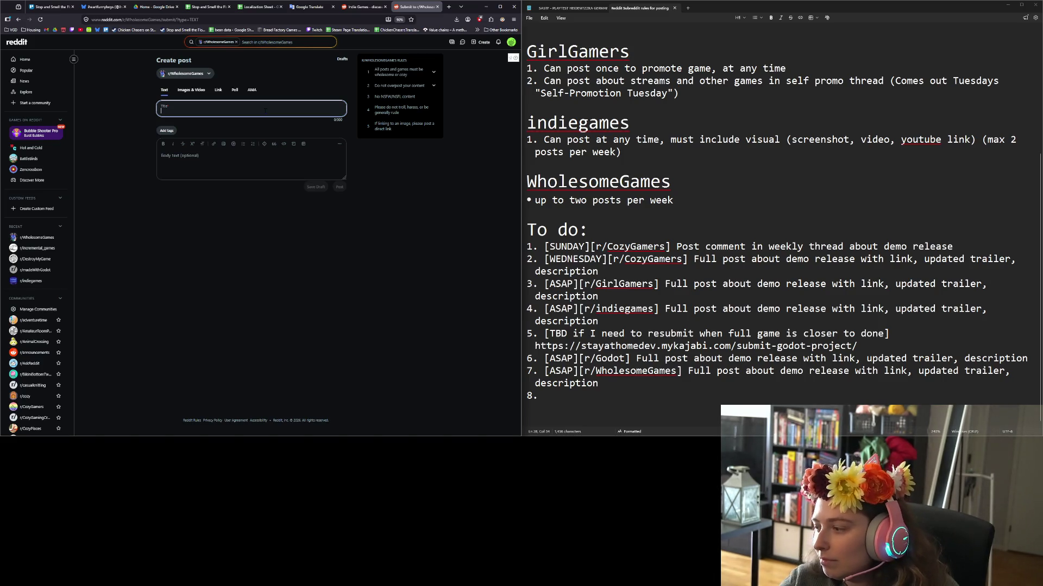
Type the title 'The demo is finally out for my relaxing flower collection game :3', then cut it.
text(The demo is fina)
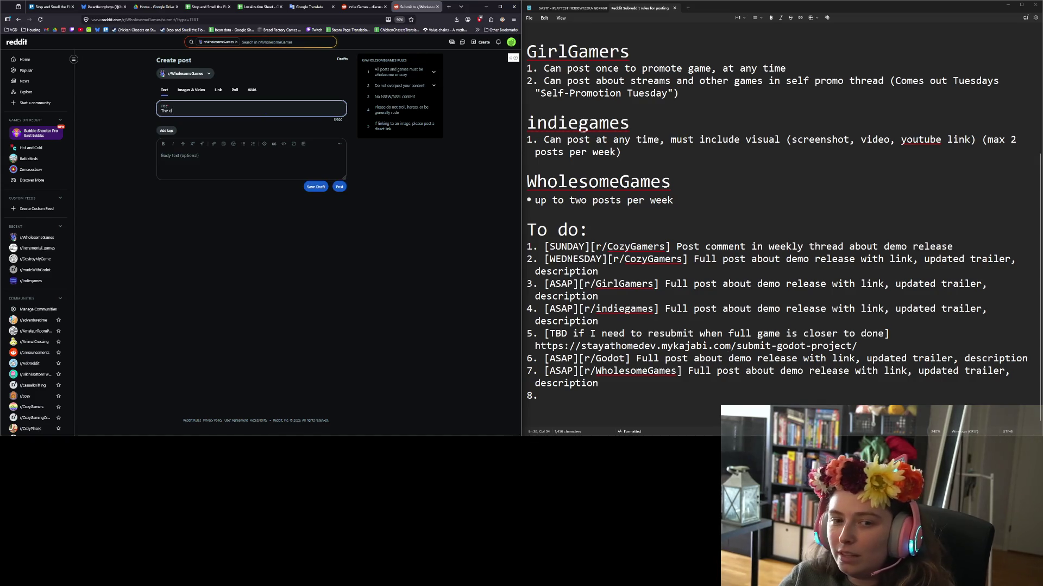
text(lly out for m)
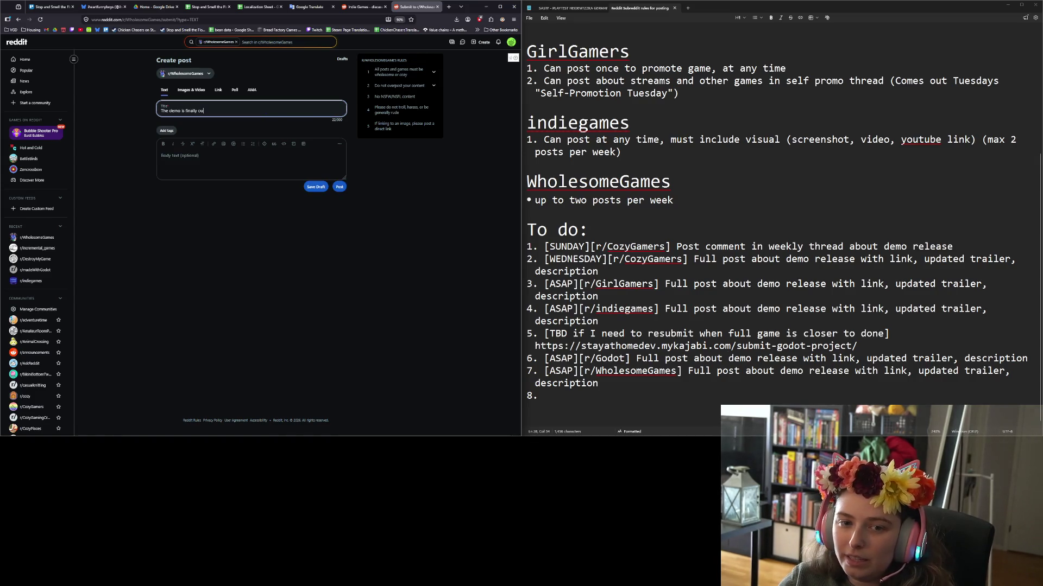
text(y re)
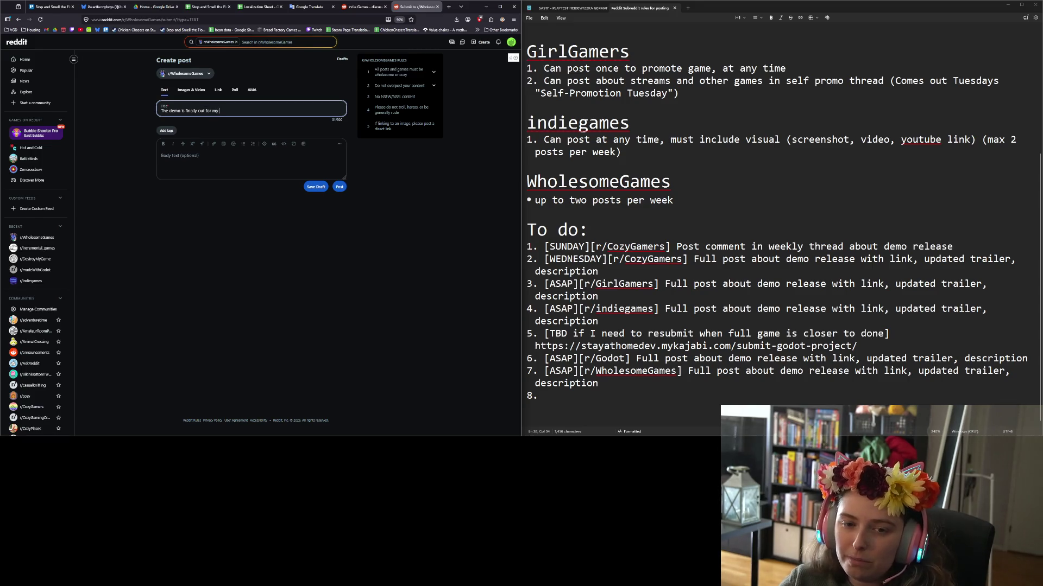
text(laxing fl)
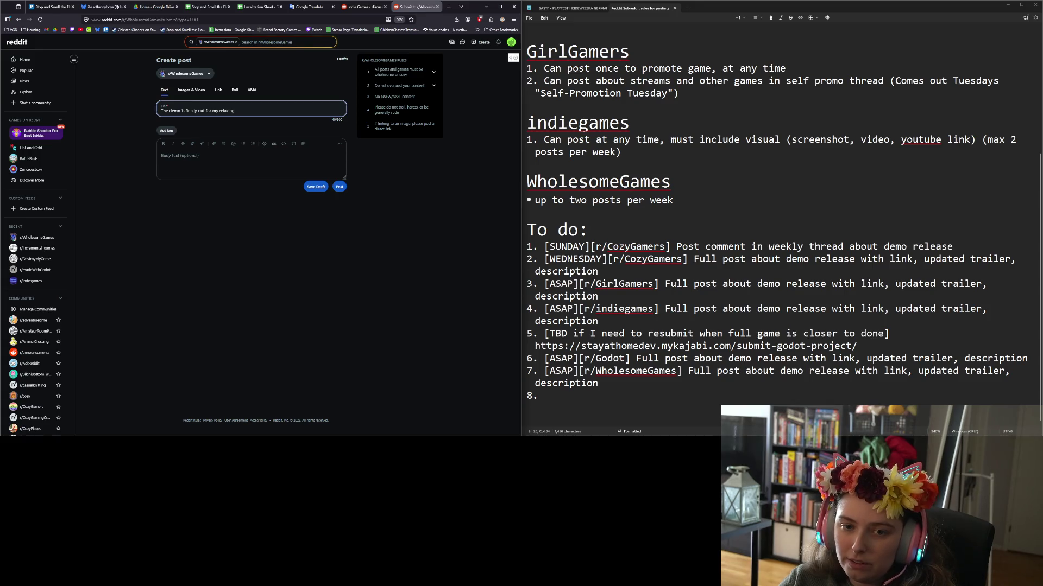
text(ower collection game :3)
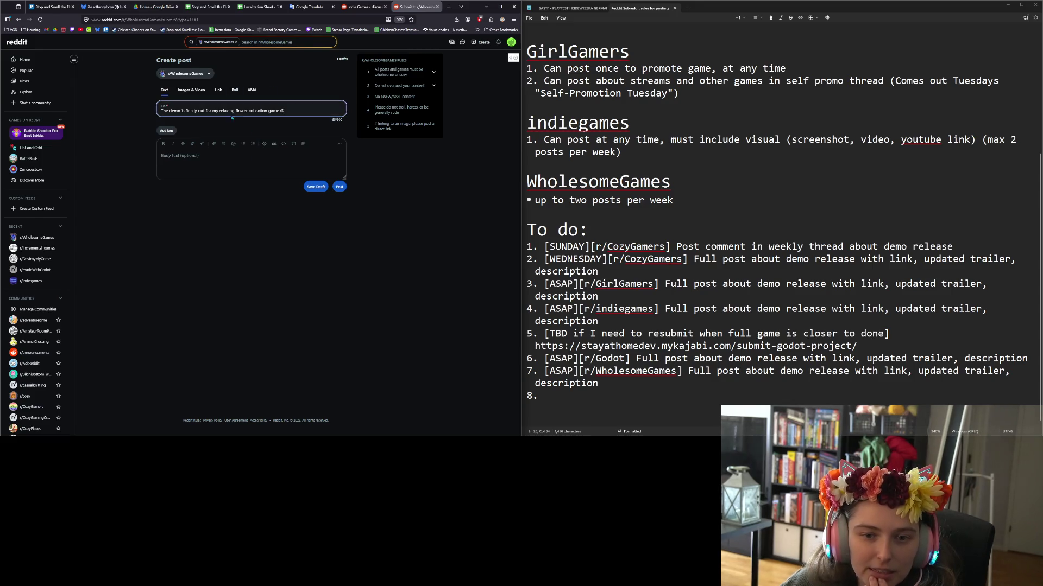
key(ctrl+a)
key(ctrl+x)
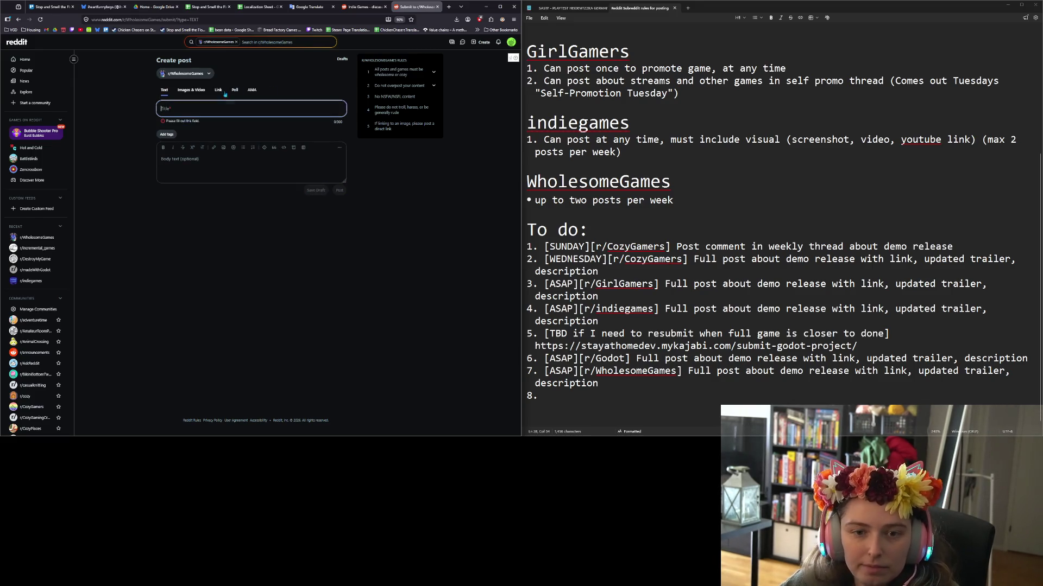
Make it an Images & Video post, restore the title, and bring up the game's Steam page.
click(218, 90)
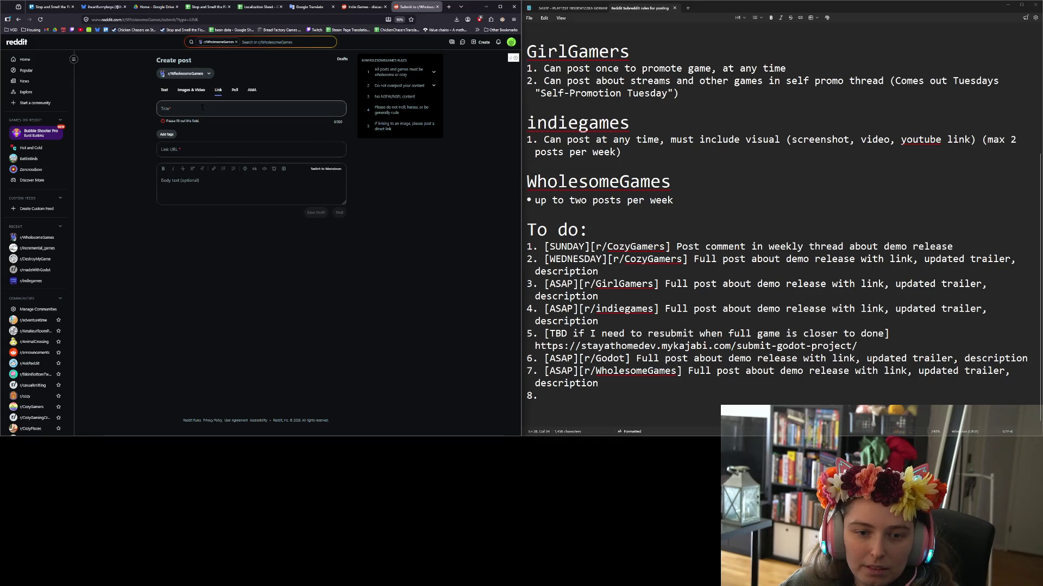
click(191, 90)
click(201, 107)
key(ctrl+v)
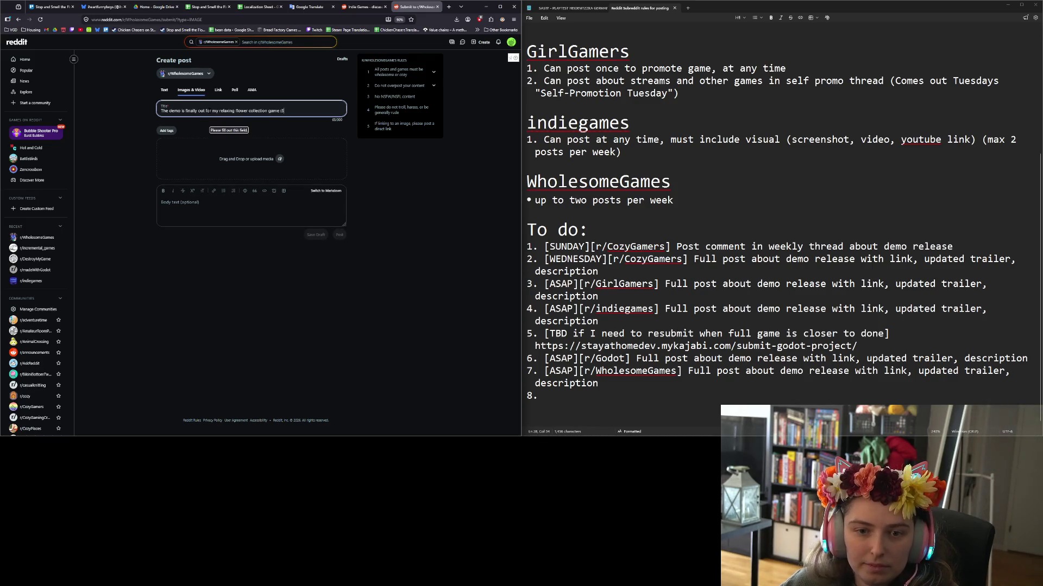
click(292, 212)
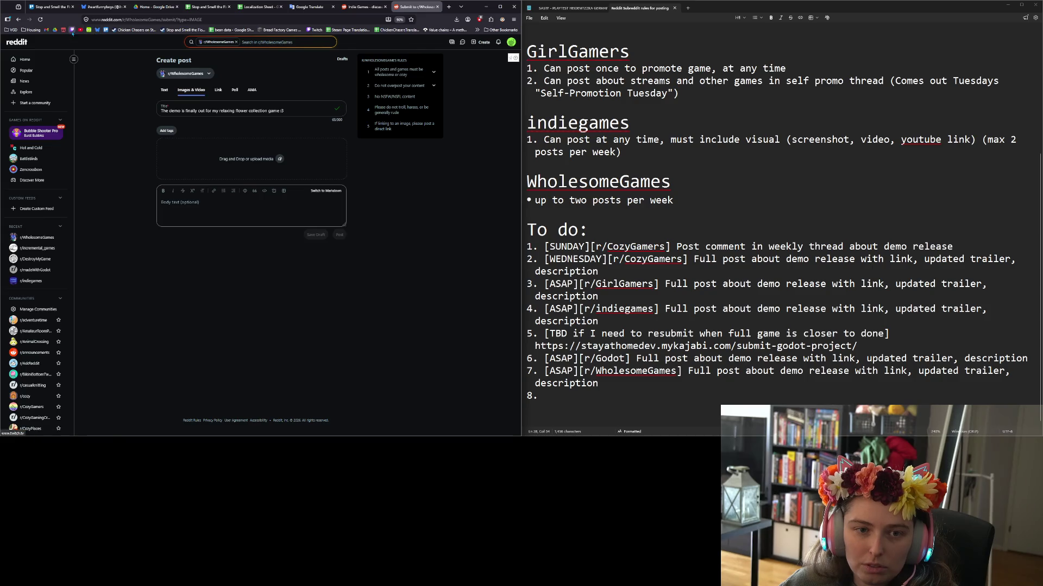
click(188, 31)
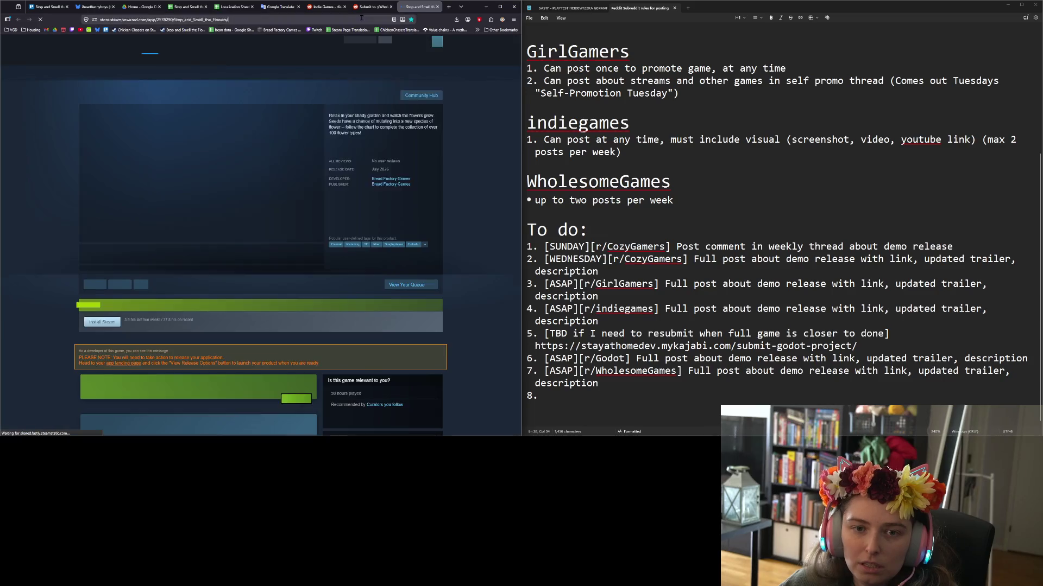
In the post body, paste the Steam link and describe the relaxing semi-idle, semi-incremental flower-collecting game.
click(372, 8)
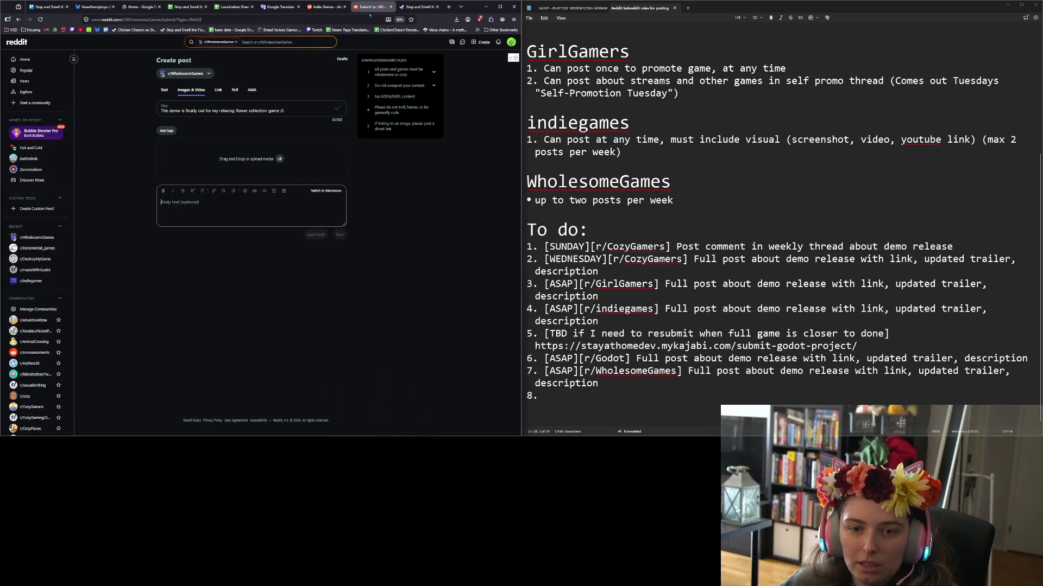
key(ctrl+v)
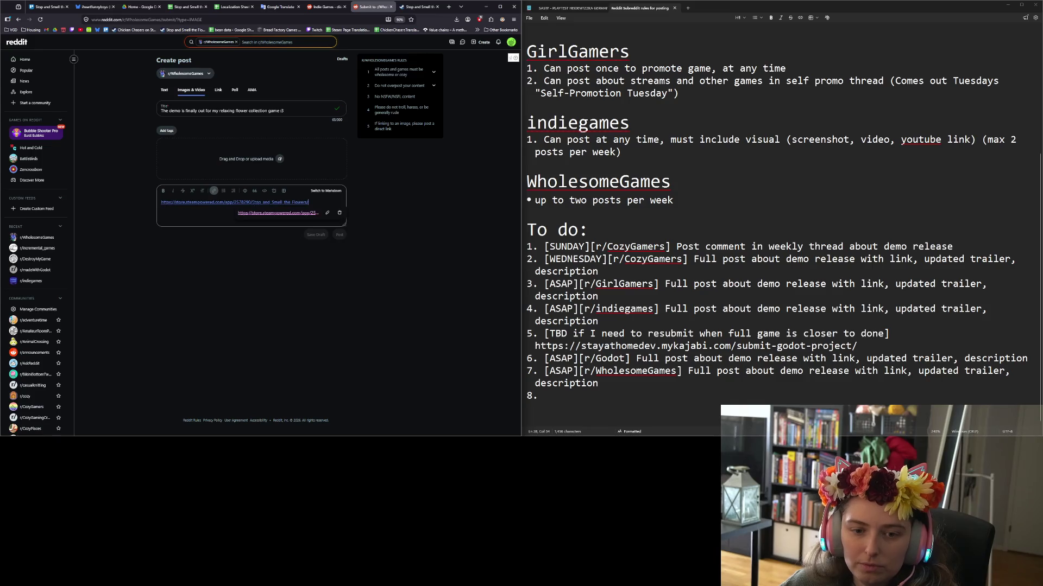
key(Return)
text(Stop and Sm)
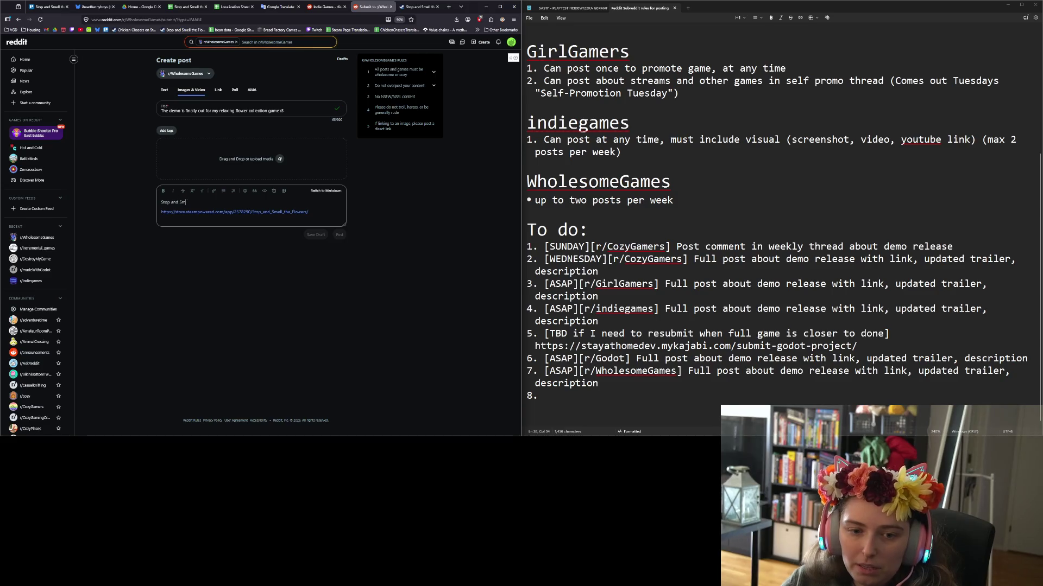
text(ell the)
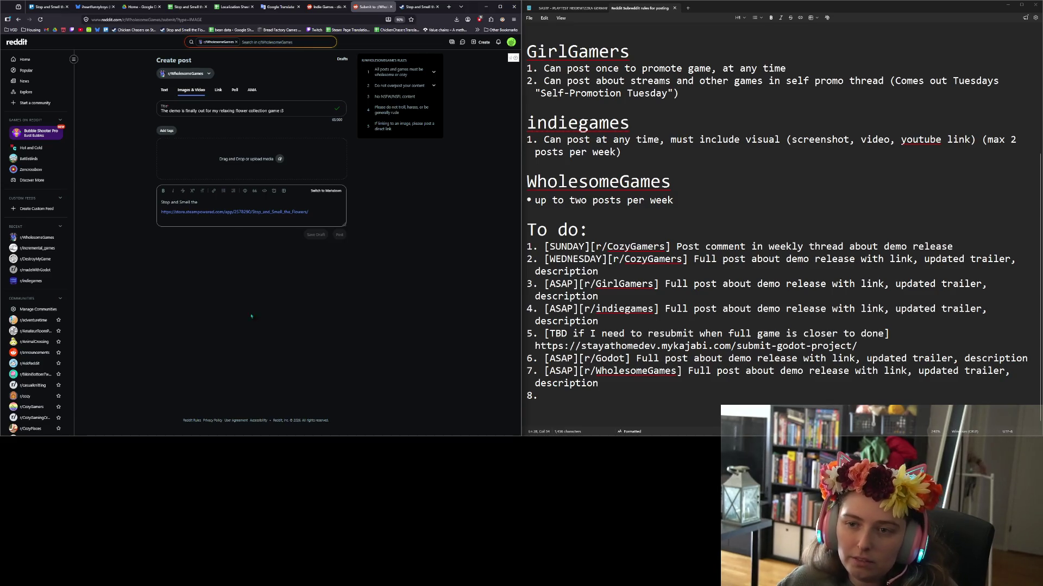
key(ctrl+plus)
key(ctrl+plus)
key(ctrl+plus)
text(Flowers is a relaxing)
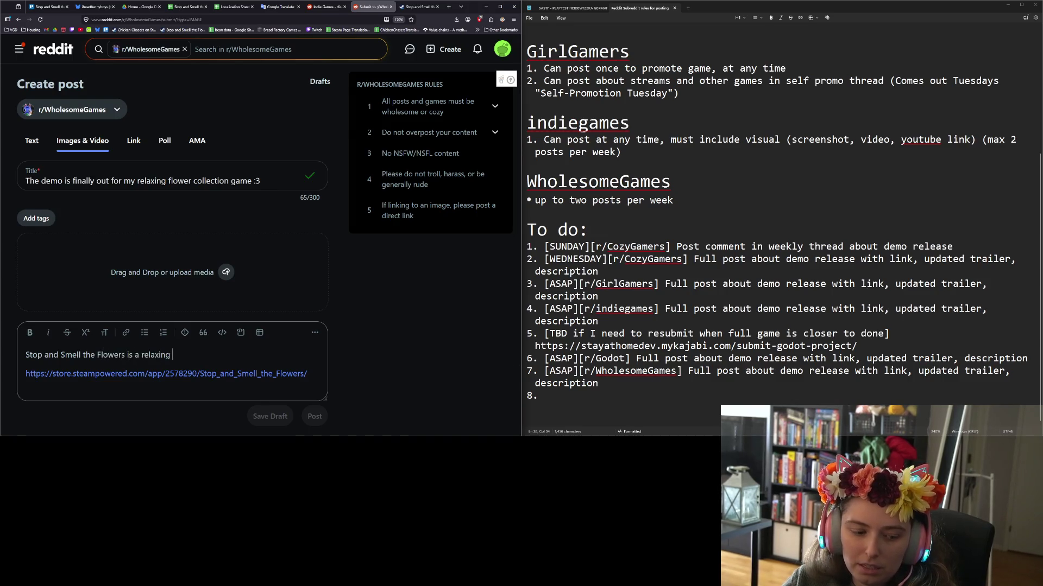
text( semi-idle, semi)
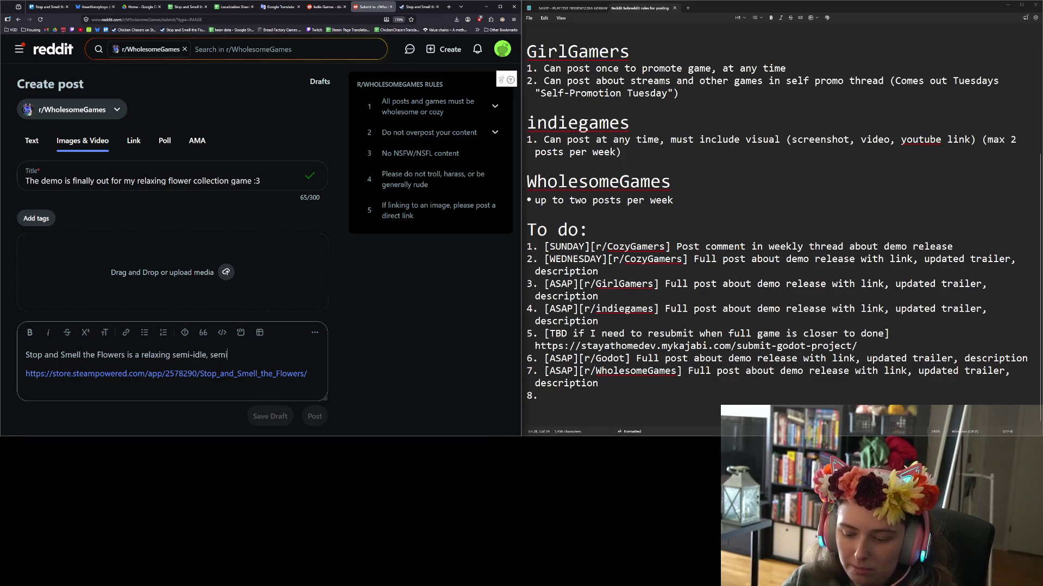
text(-incremental game)
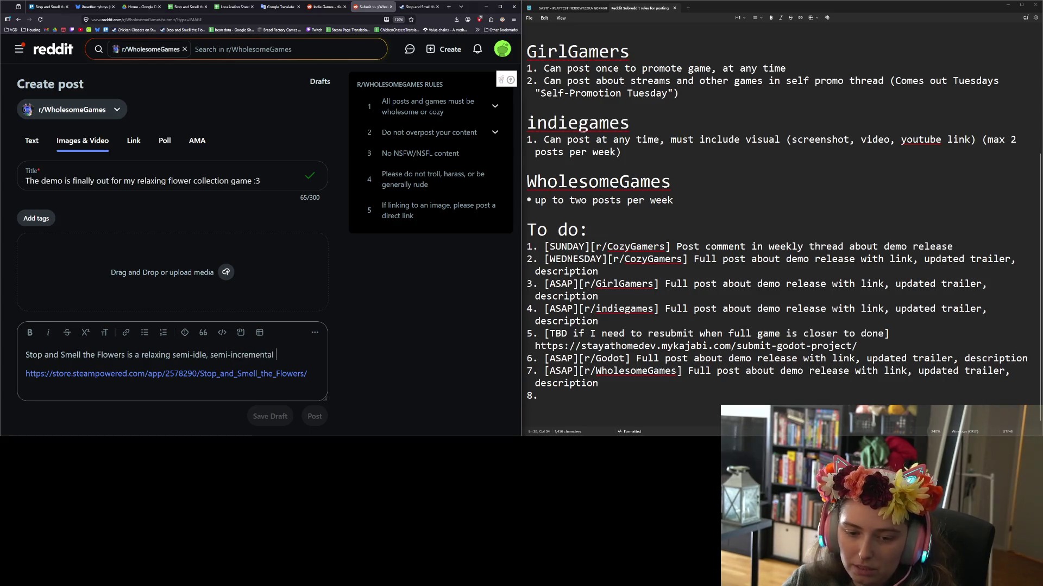
text( about collecting flowers.)
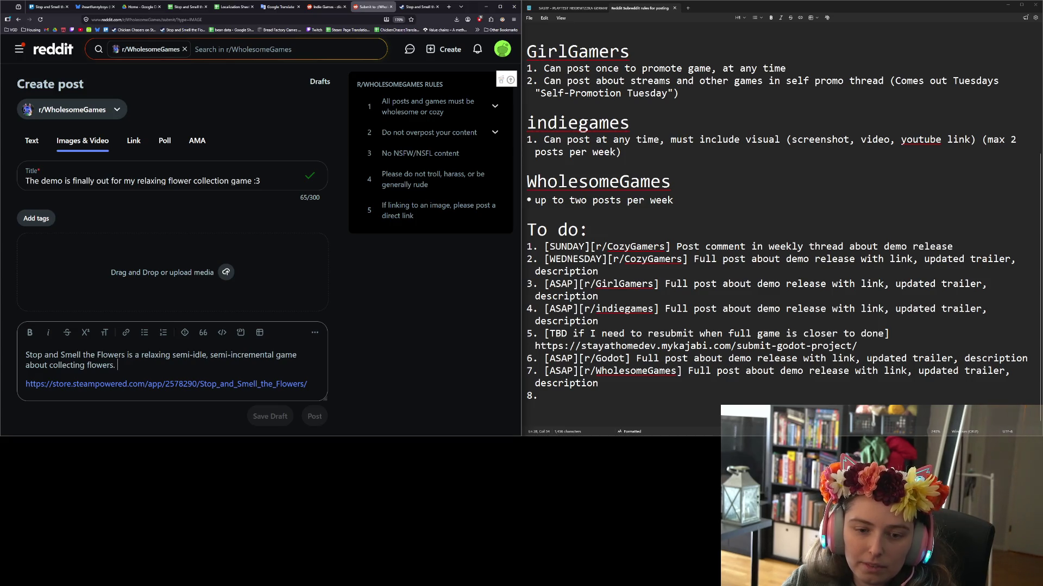
text( I hope it brings yo)
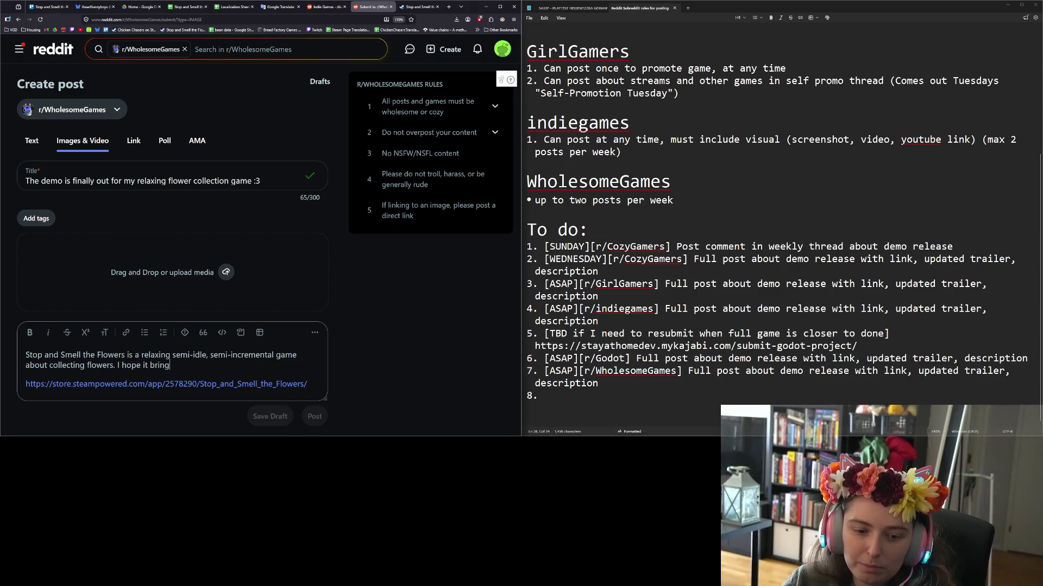
text(u some peace a)
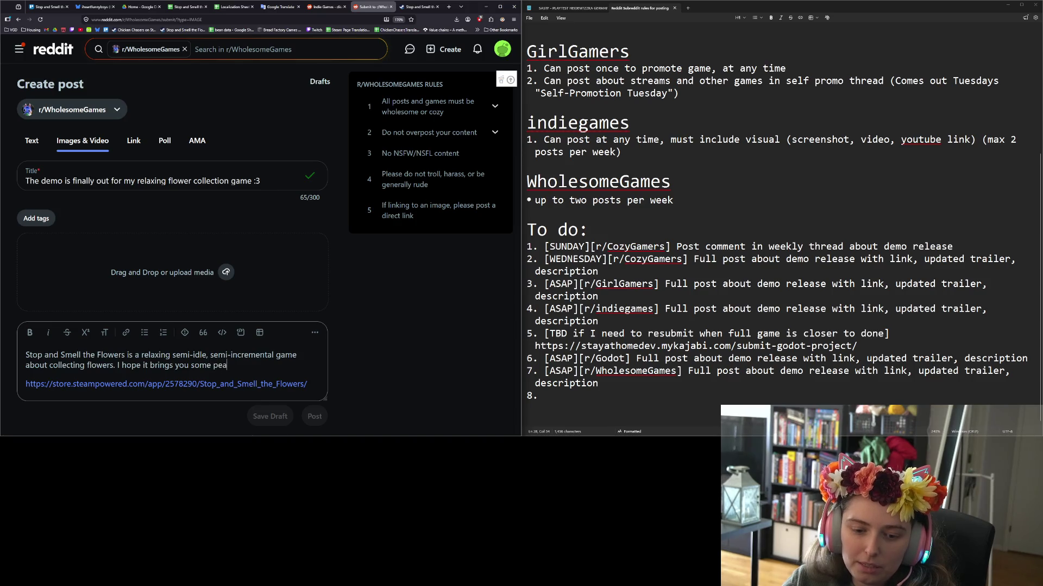
text(nd a nice distraction )
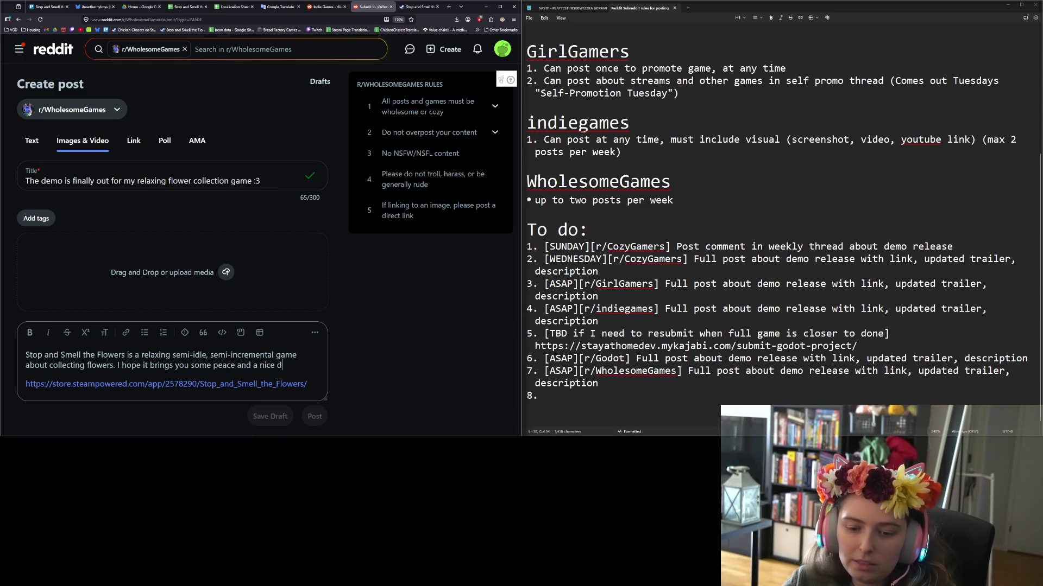
text(form)
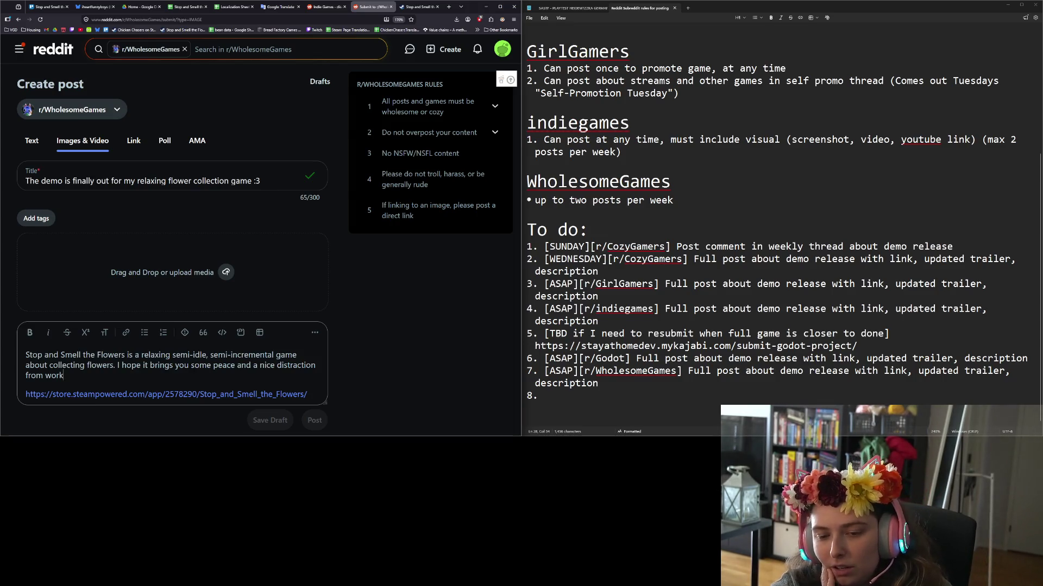
key(BackSpace)
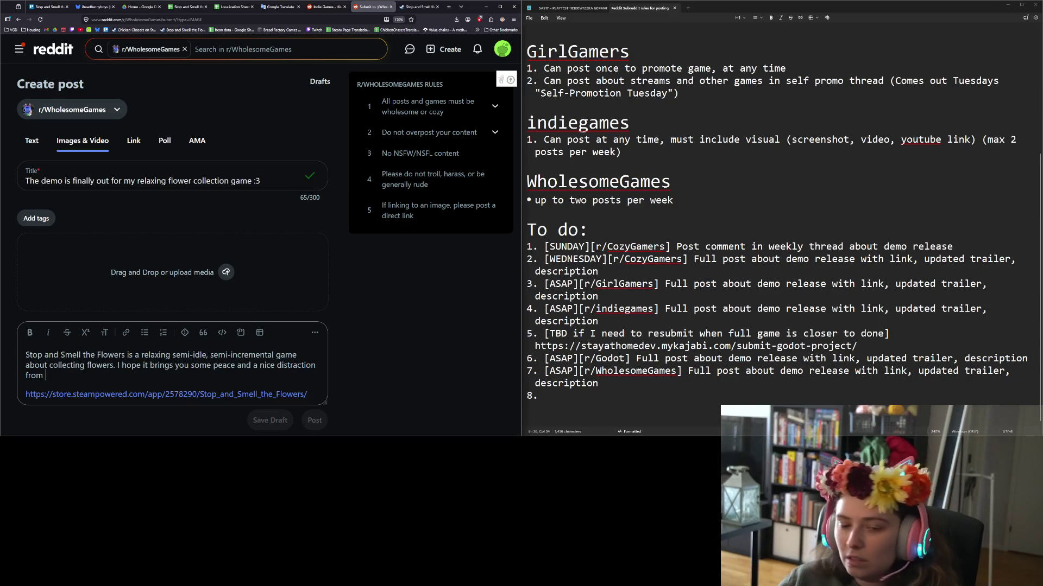
key(BackSpace)
key(BackSpace)
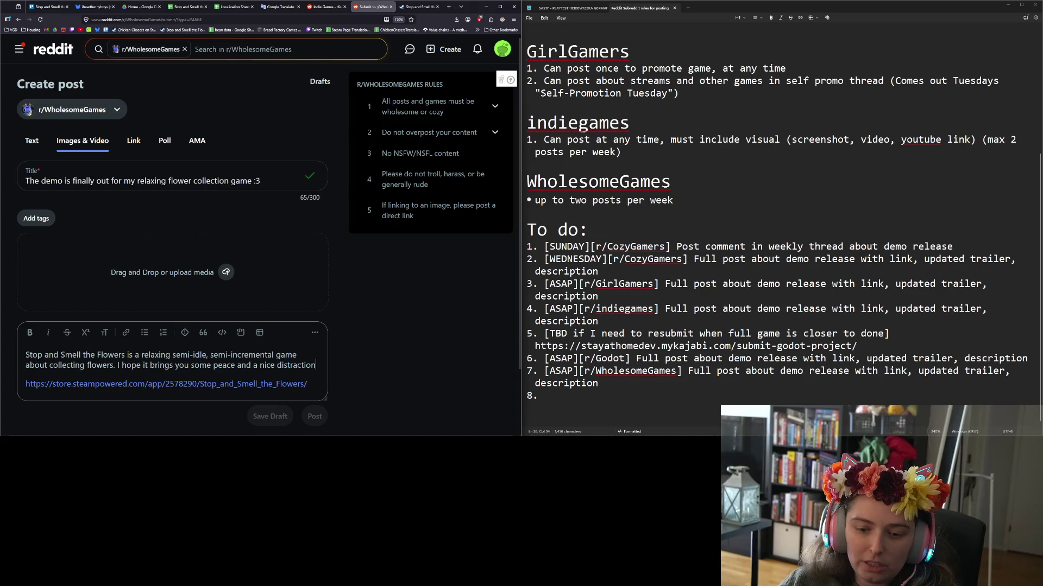
text( while you work.)
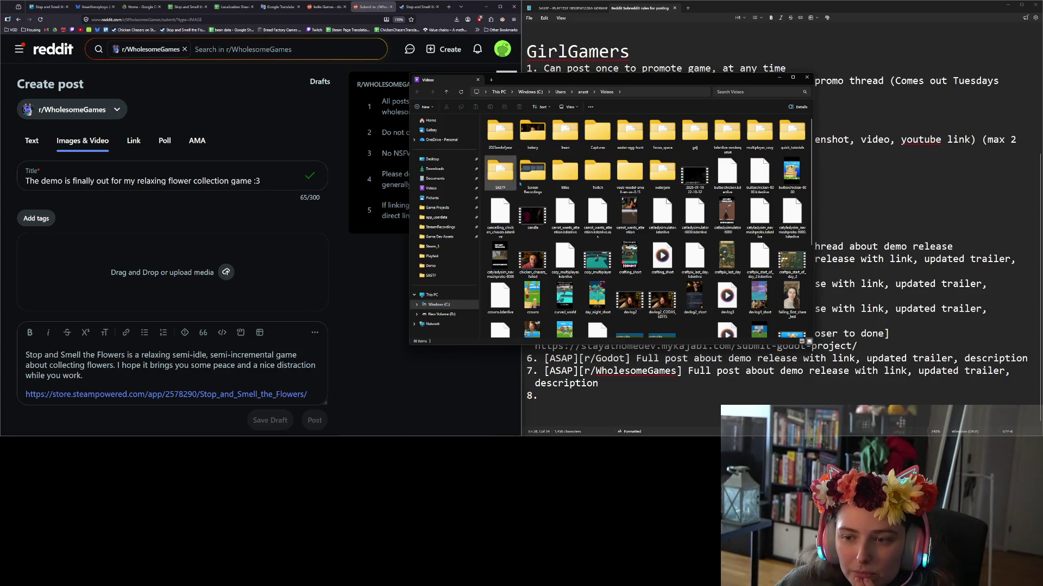
Preview the 2026-04-29 screen recording from Screen Recordings, then pause it.
double_click(532, 172)
scroll(646, 226, down, 15)
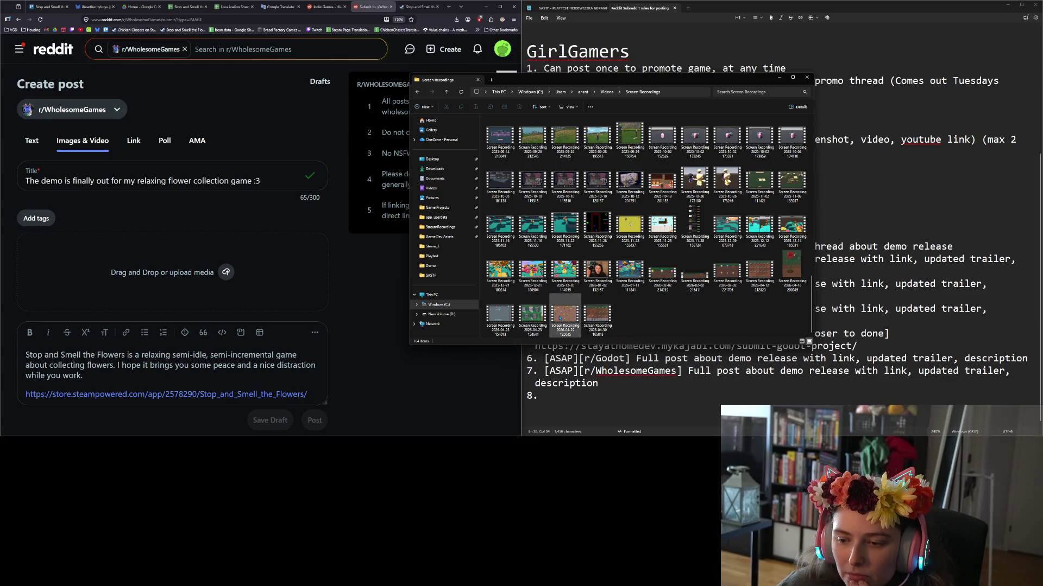
double_click(559, 319)
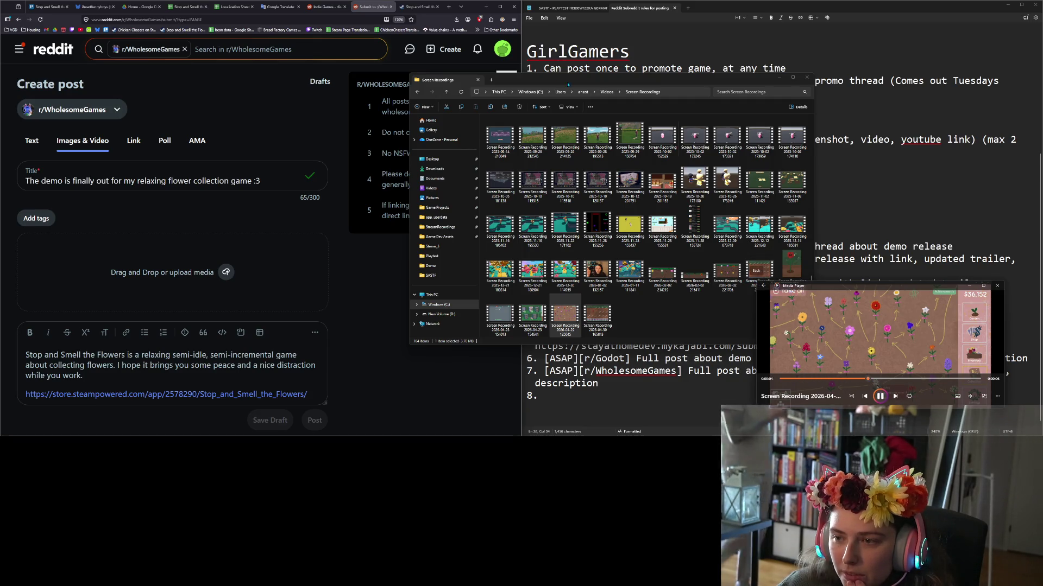
click(606, 92)
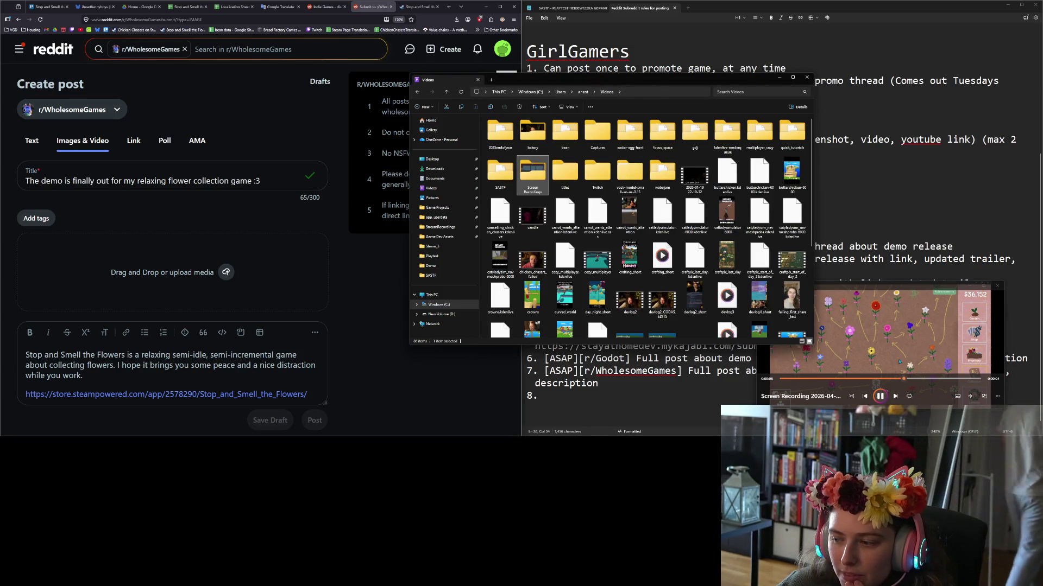
click(880, 396)
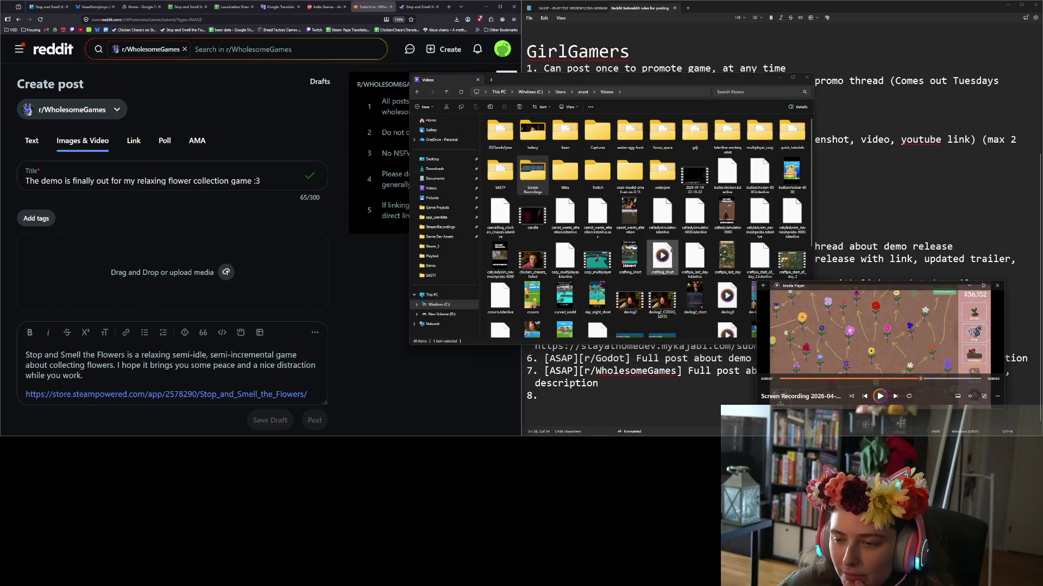
Open the SASTF folder and play the FullSetSwaying gameplay clip.
click(501, 175)
double_click(501, 176)
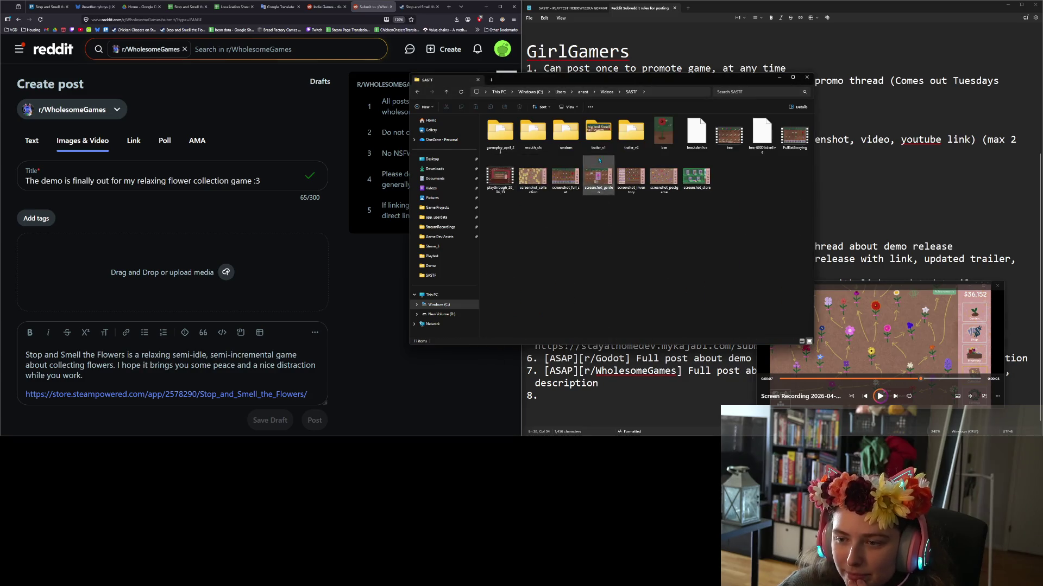
double_click(795, 140)
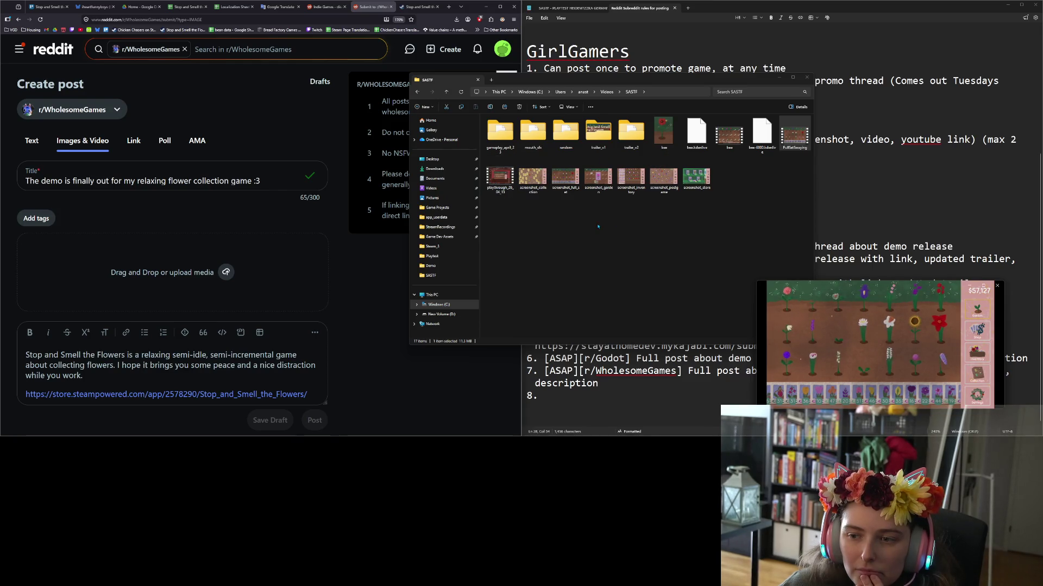
Attach the FullSetSwaying video to the post, play its preview, then delete it from the draft.
mouse_move(797, 130)
mouse_down()
mouse_move(325, 274)
mouse_move(167, 271)
mouse_up()
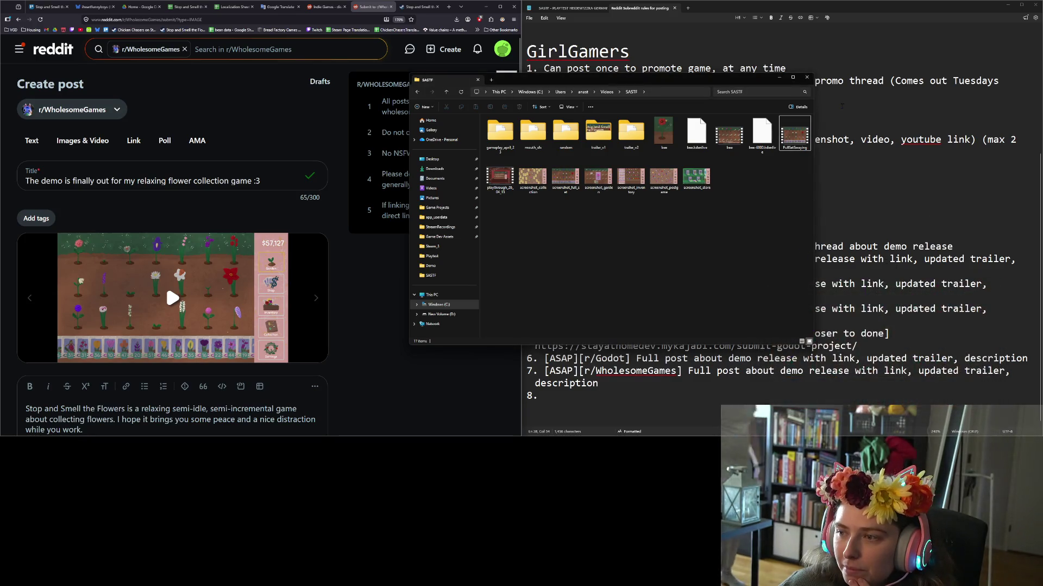
click(807, 78)
scroll(173, 244, down, 3)
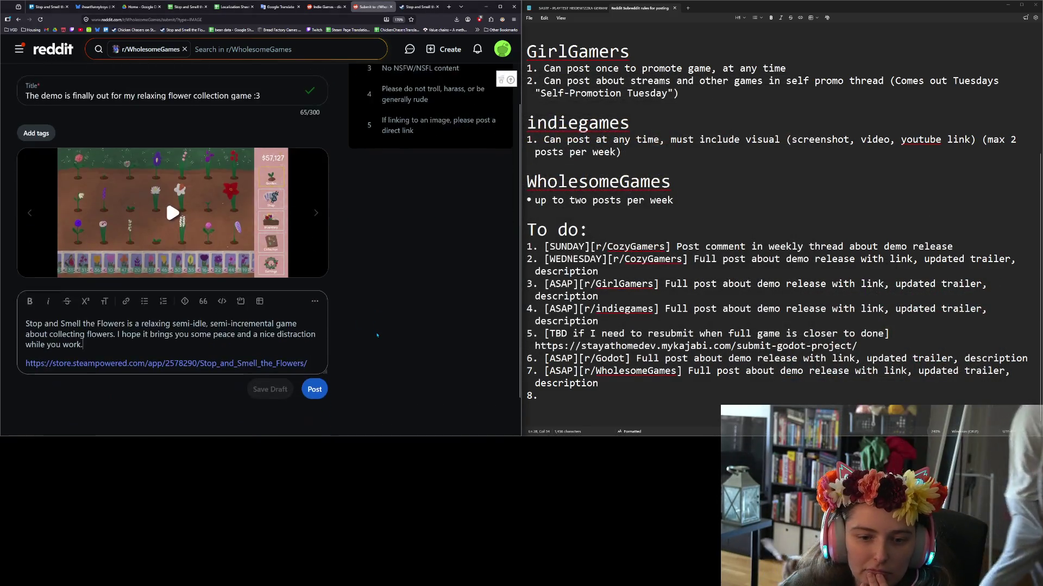
click(172, 190)
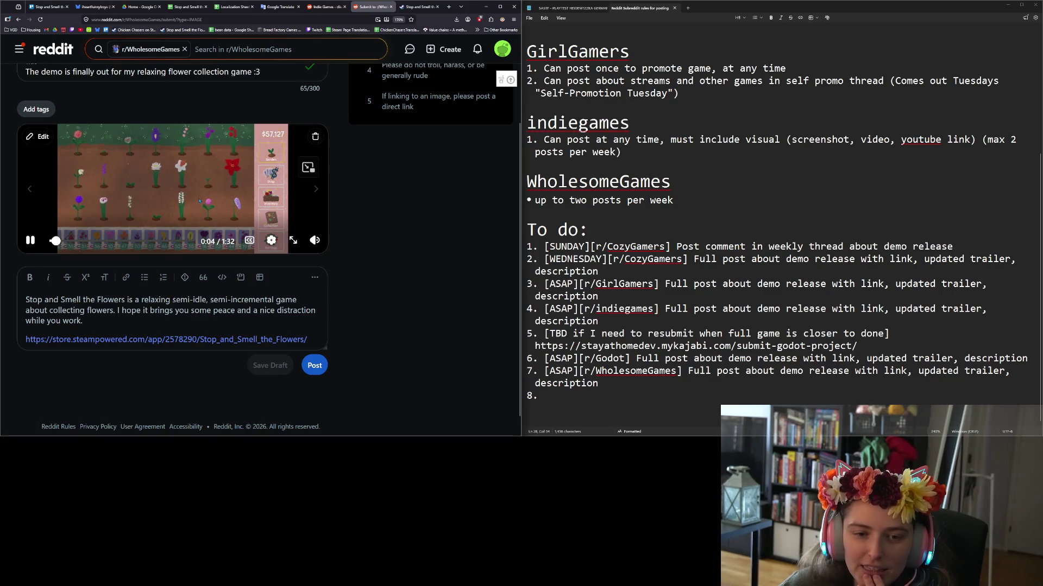
scroll(386, 293, up, 3)
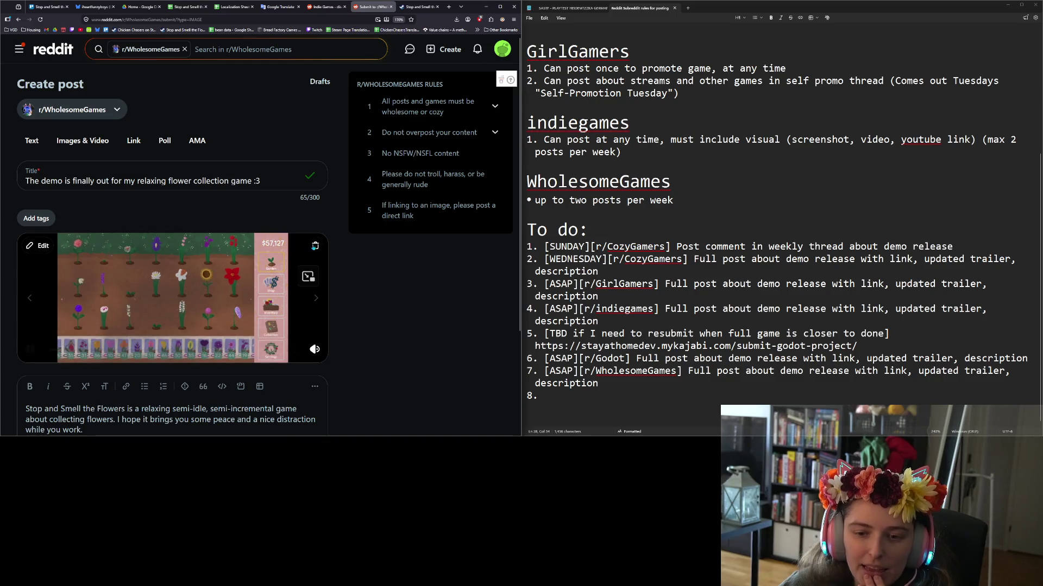
click(315, 246)
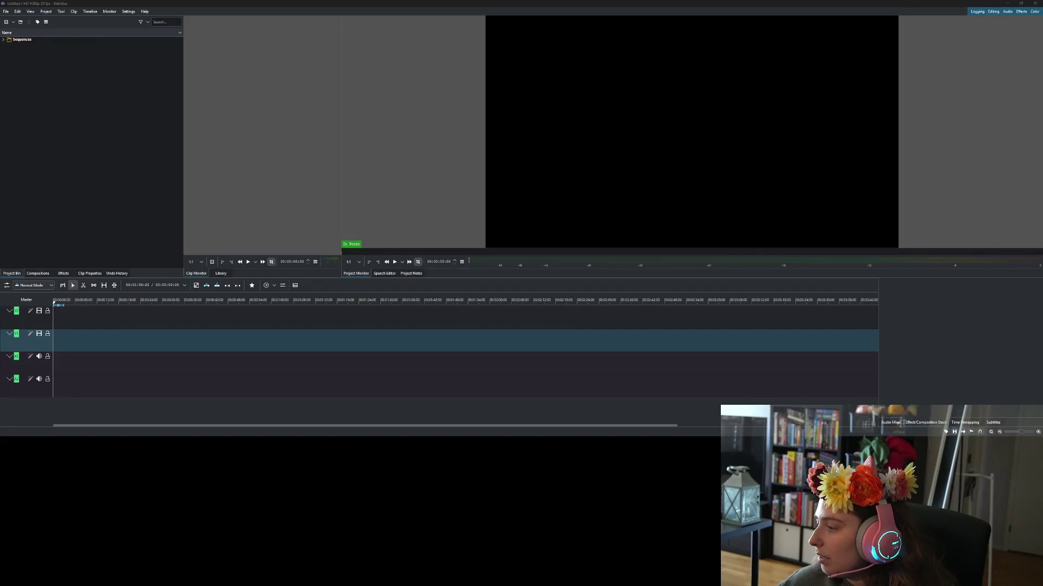
Import FullSetSwaying from SASTF, switch to its 1440p 60 fps profile, and place it at the timeline start.
key(alt+Tab)
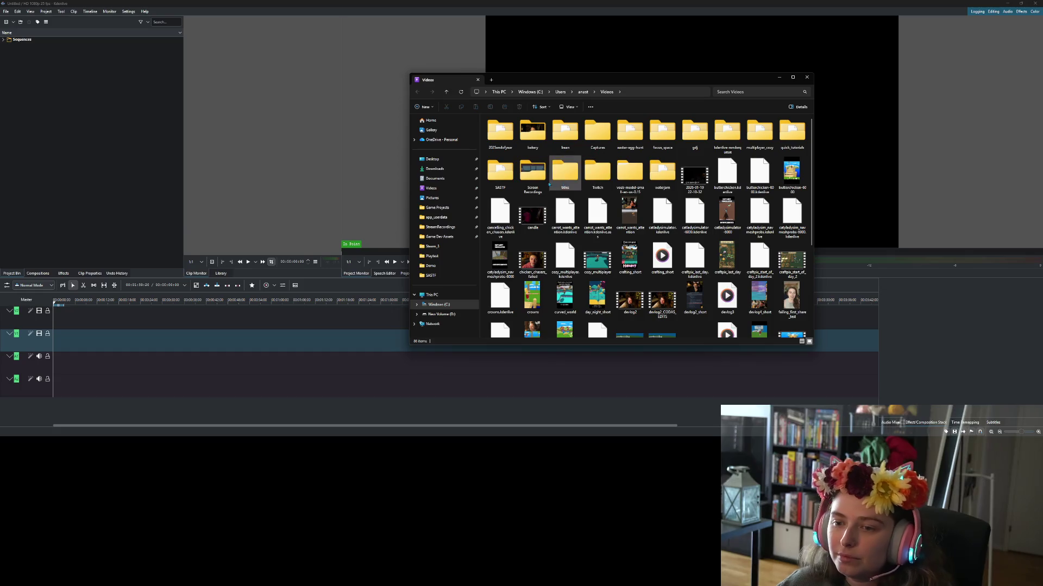
double_click(500, 173)
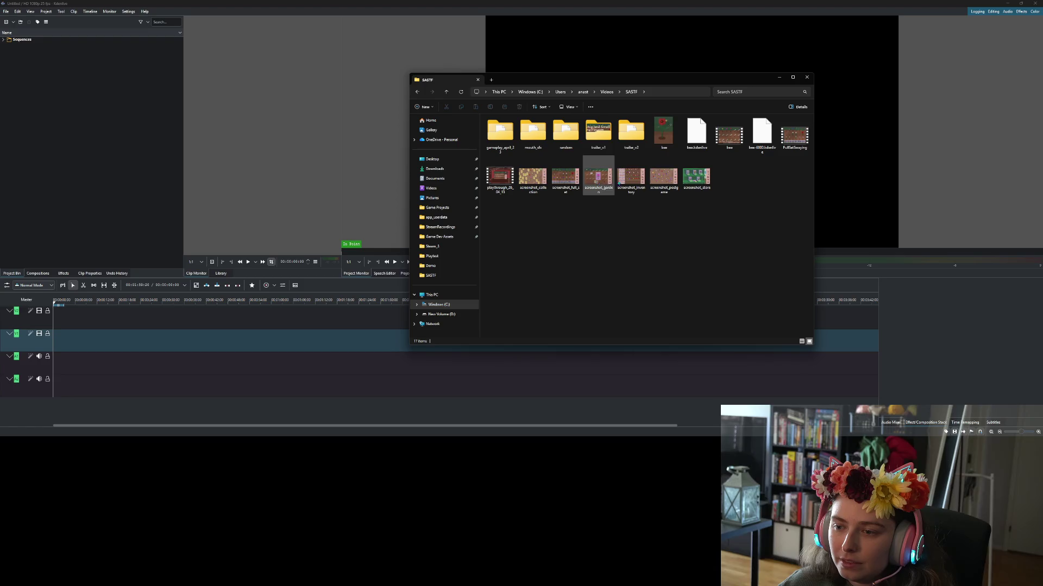
drag(794, 134, 92, 144)
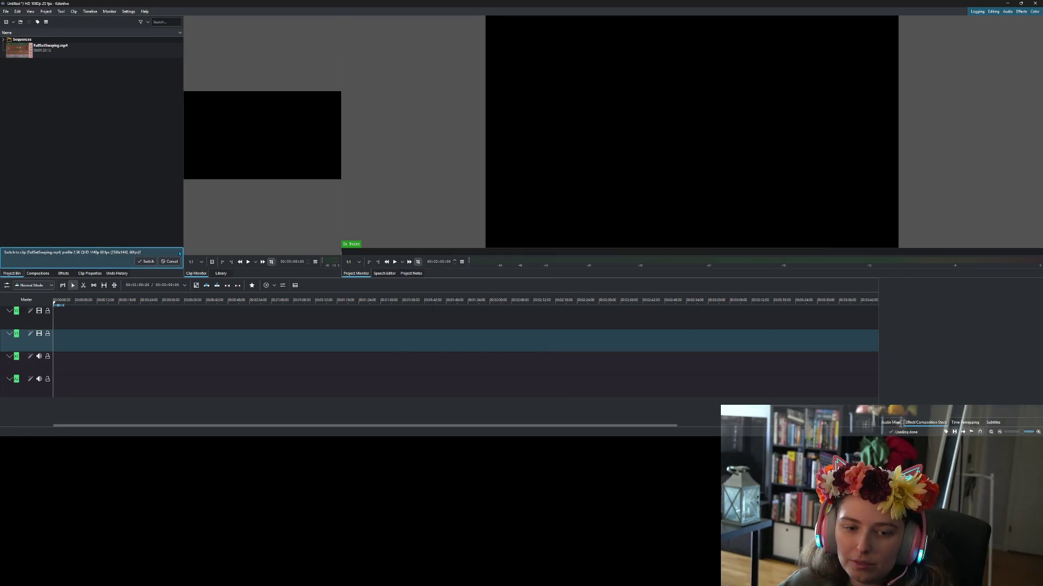
click(146, 261)
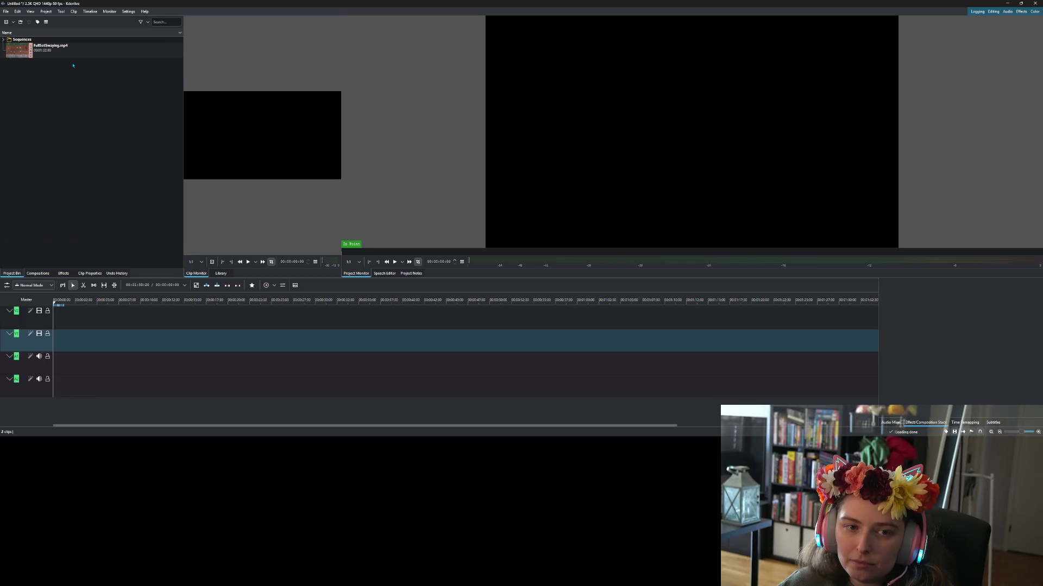
mouse_move(52, 49)
mouse_down()
mouse_move(60, 315)
mouse_move(76, 339)
mouse_move(40, 343)
mouse_up()
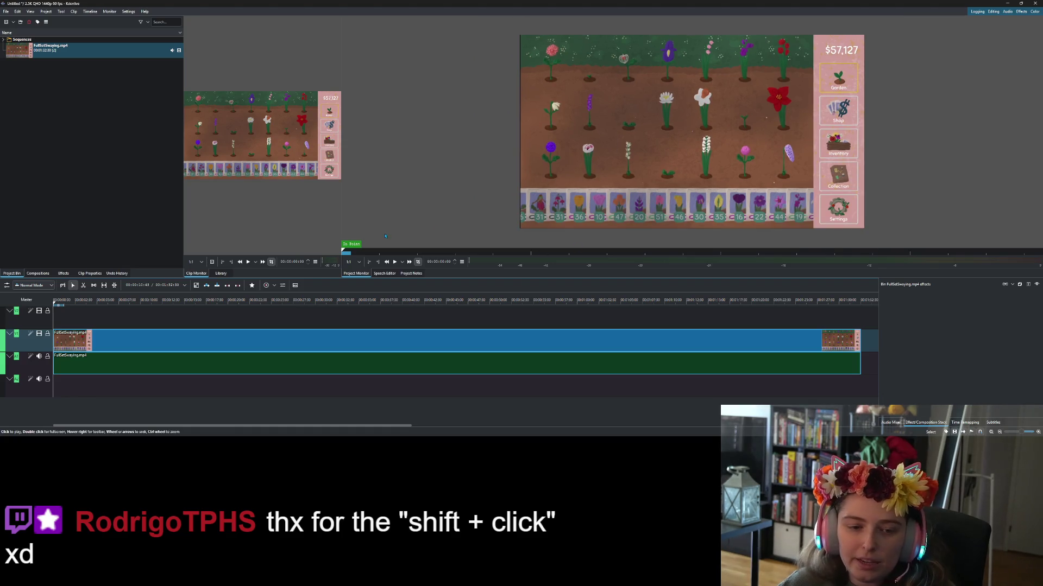
right_click(33, 344)
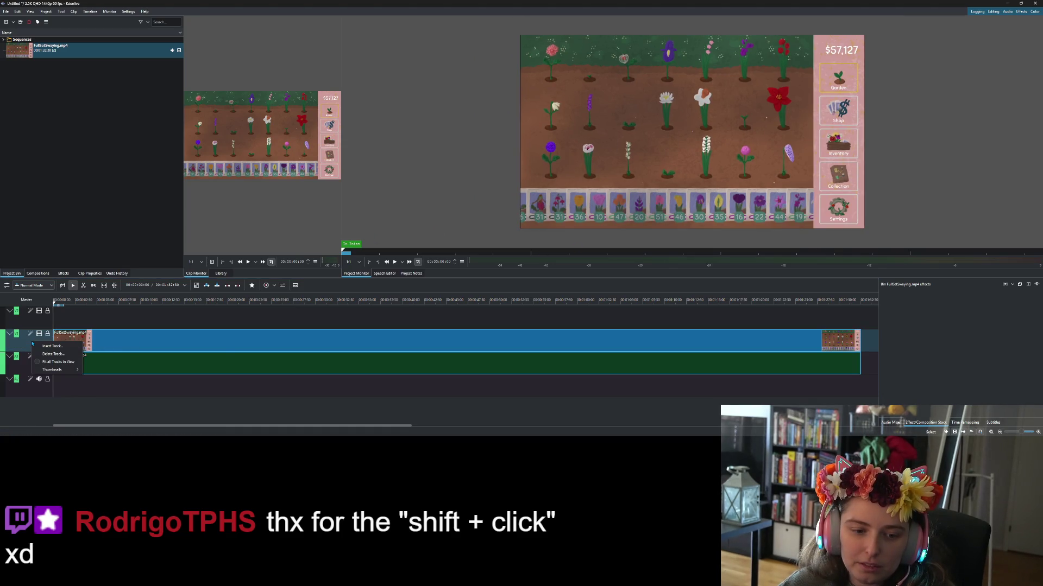
right_click(102, 339)
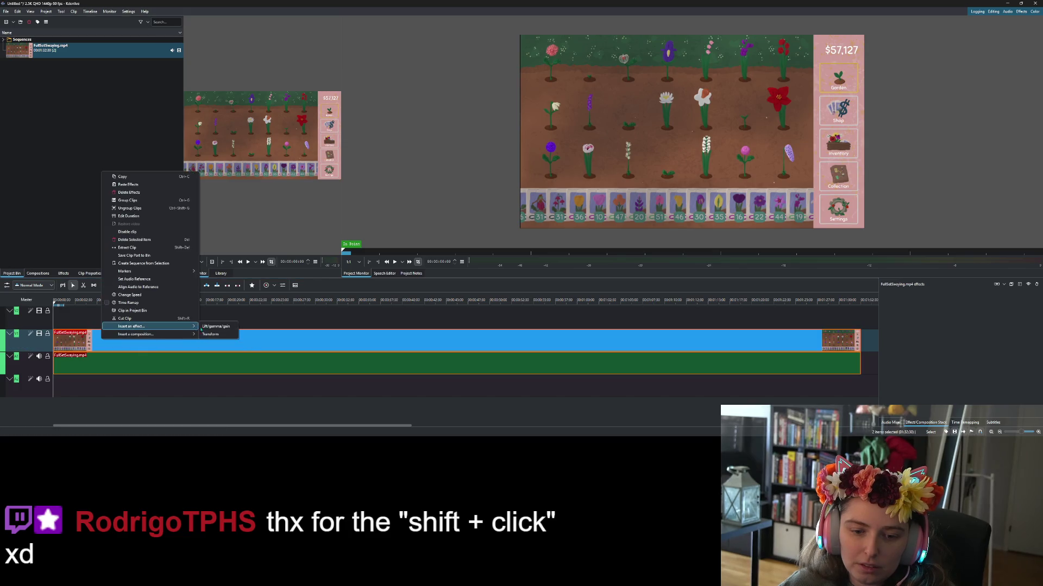
click(211, 334)
click(923, 370)
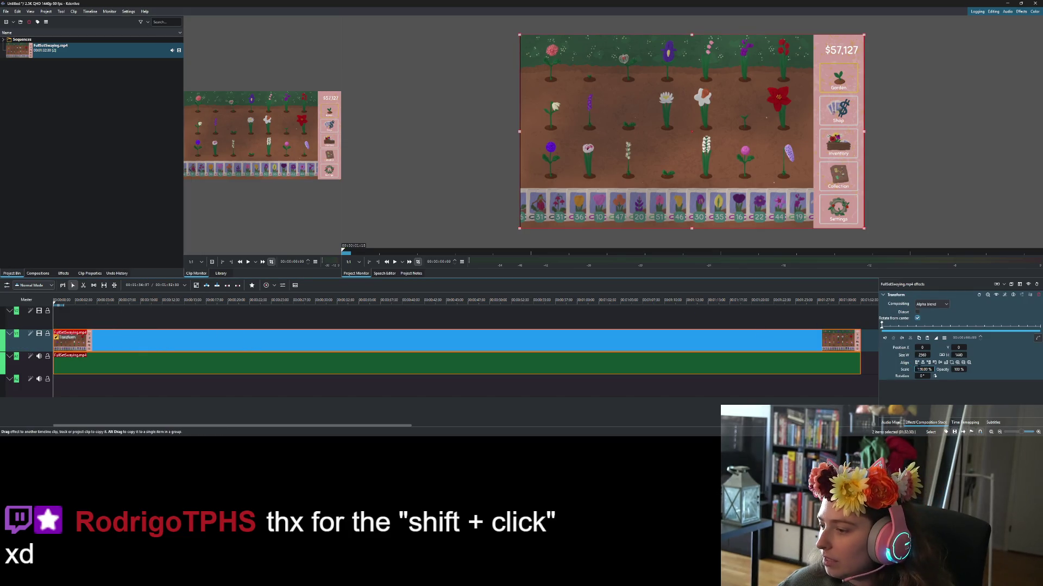
double_click(920, 369)
key(Return)
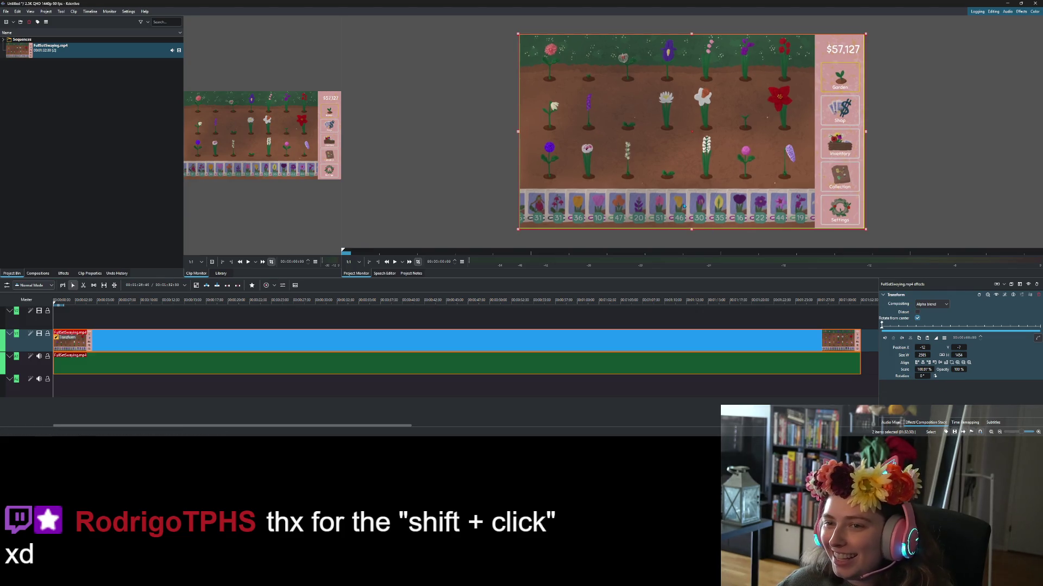
click(99, 174)
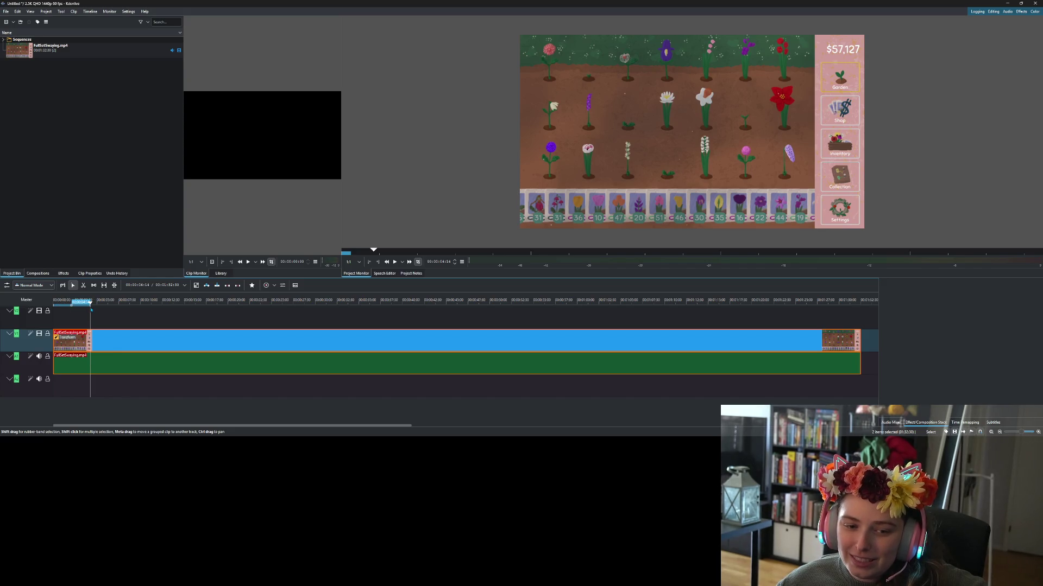
right_click(92, 336)
Cut the gameplay clip at the playhead, move the remainder later, and scrub through the short opening piece.
click(109, 321)
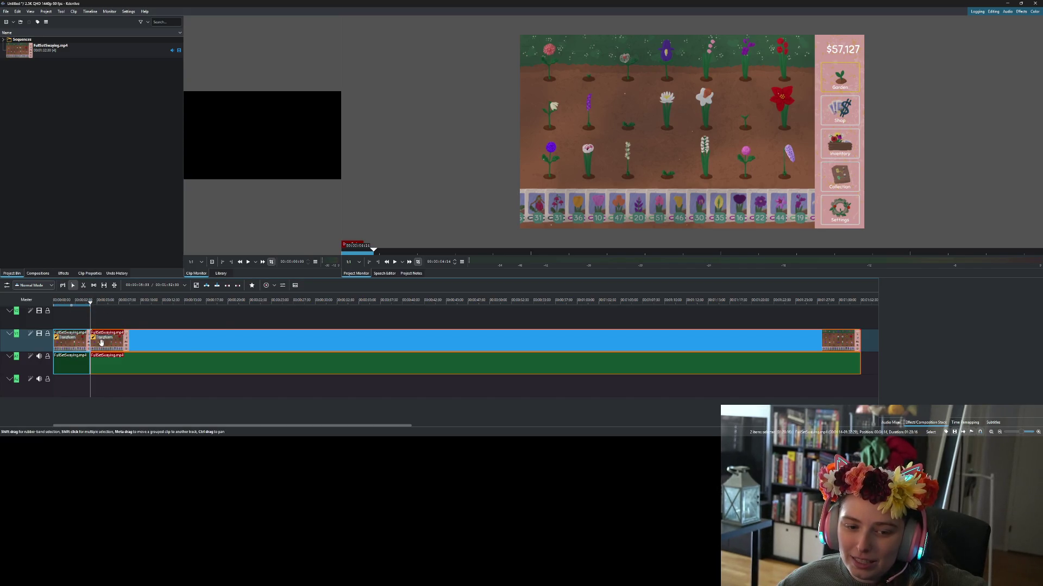
drag(101, 342, 277, 342)
key(Home)
mouse_move(54, 313)
mouse_down()
mouse_move(100, 314)
mouse_move(115, 340)
mouse_up()
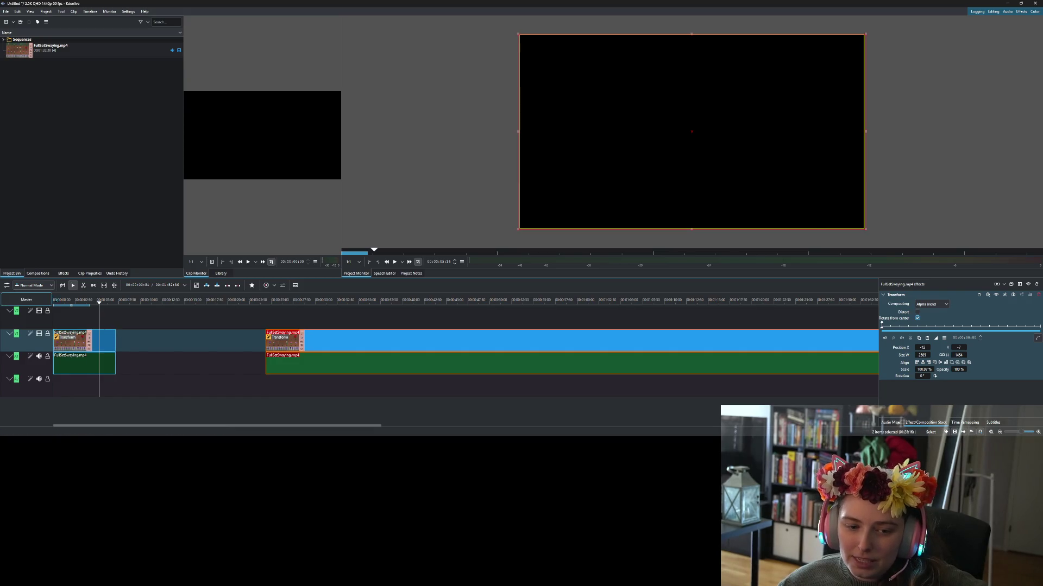
key(Home)
drag(52, 302, 152, 341)
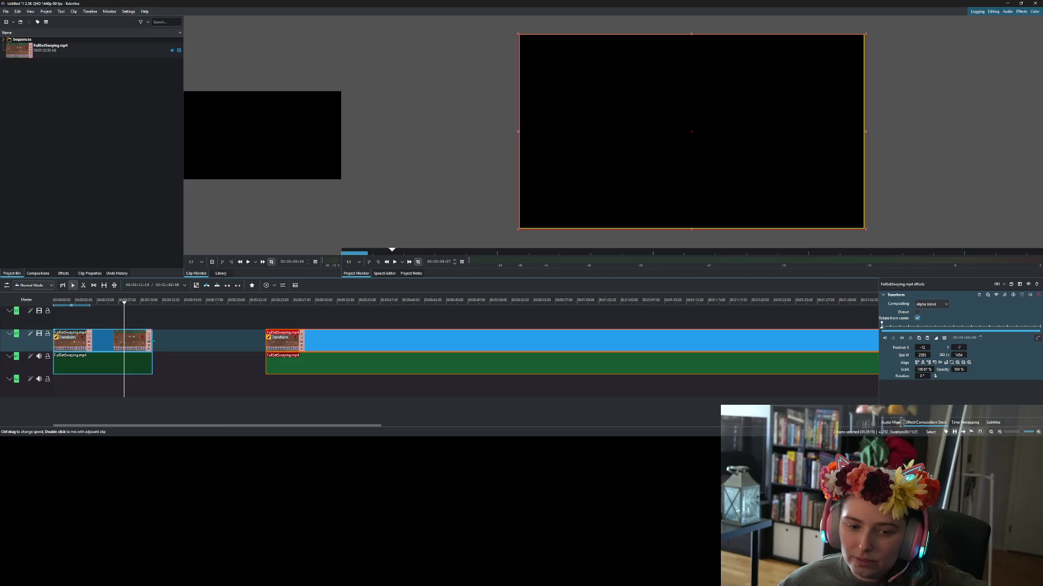
Extend the short clip to include more footage and preview its new length.
click(127, 303)
mouse_move(128, 303)
mouse_down()
mouse_move(145, 308)
mouse_move(54, 309)
mouse_up()
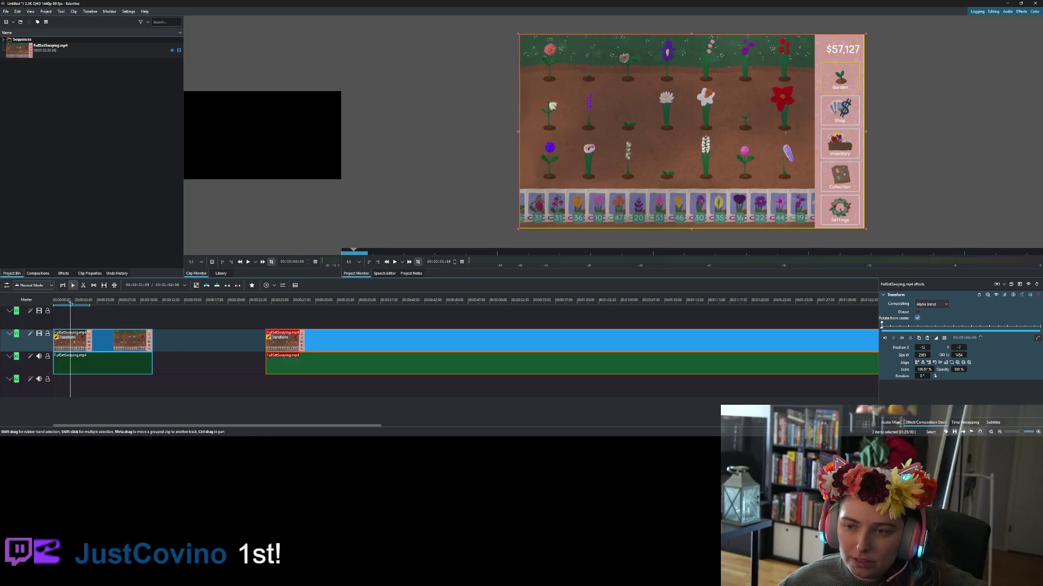
drag(76, 306, 153, 332)
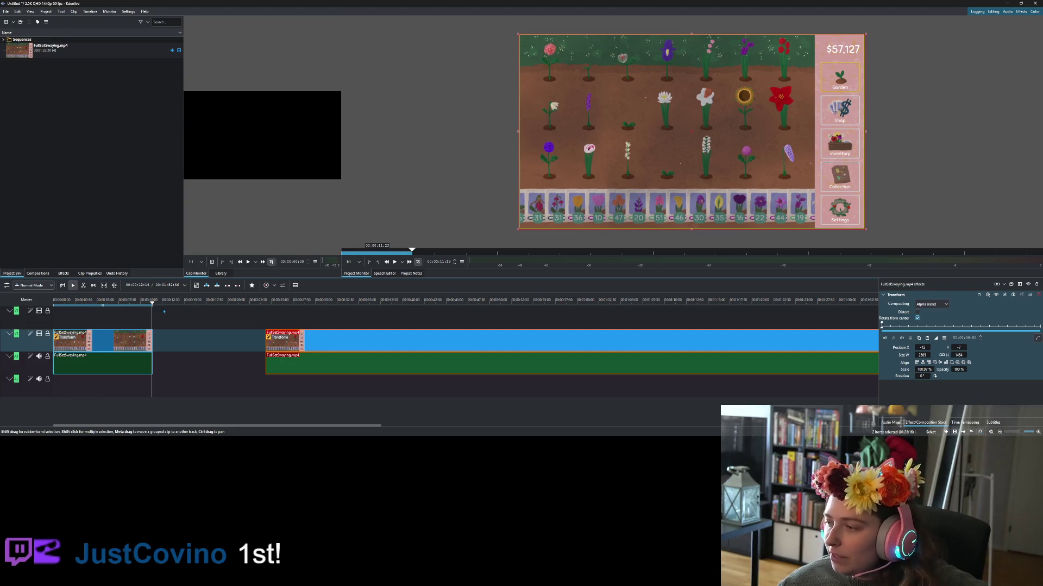
ctrl+scroll(170, 366, up, 5)
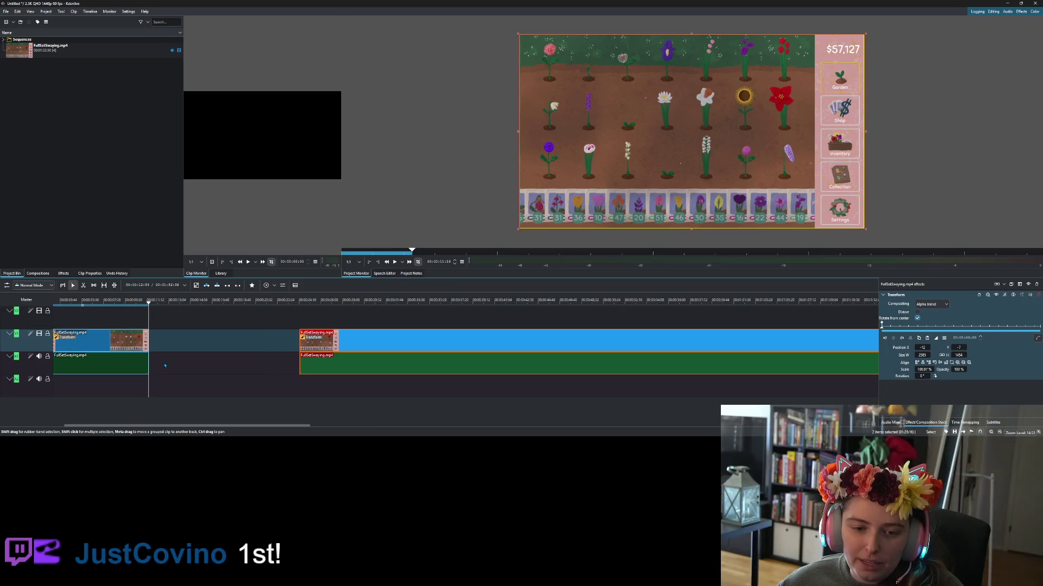
click(402, 262)
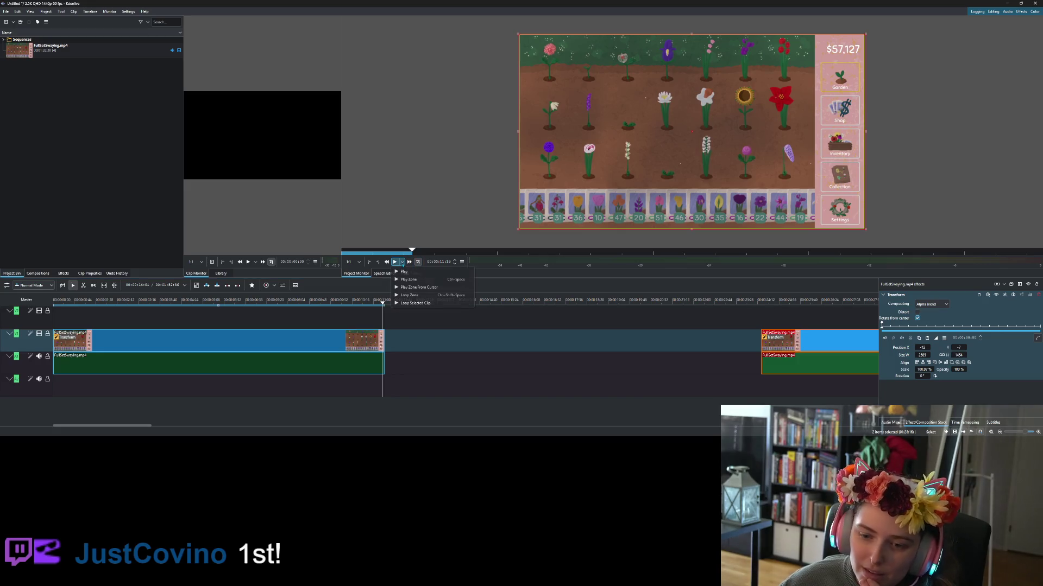
click(434, 295)
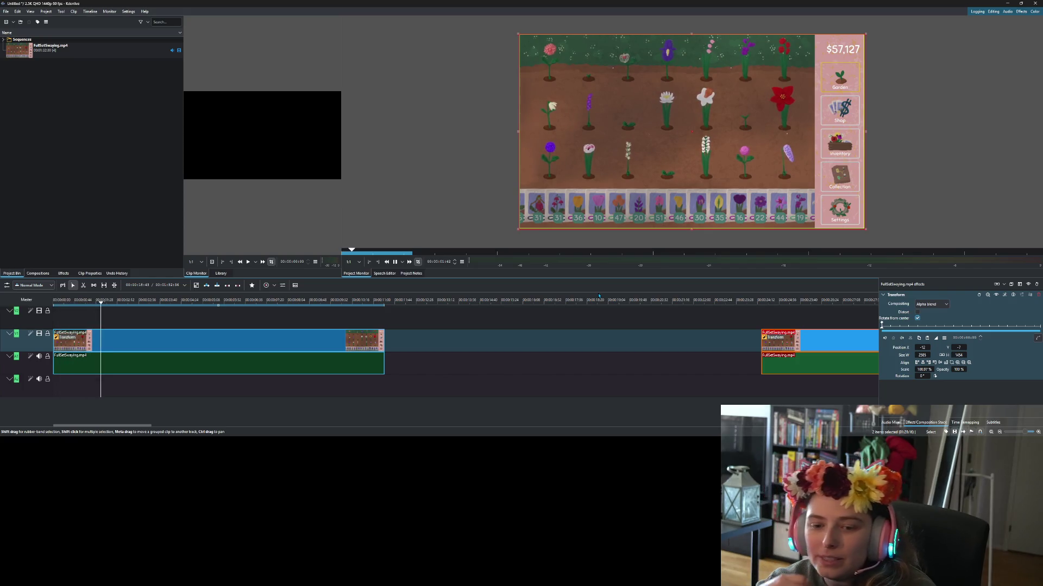
click(395, 262)
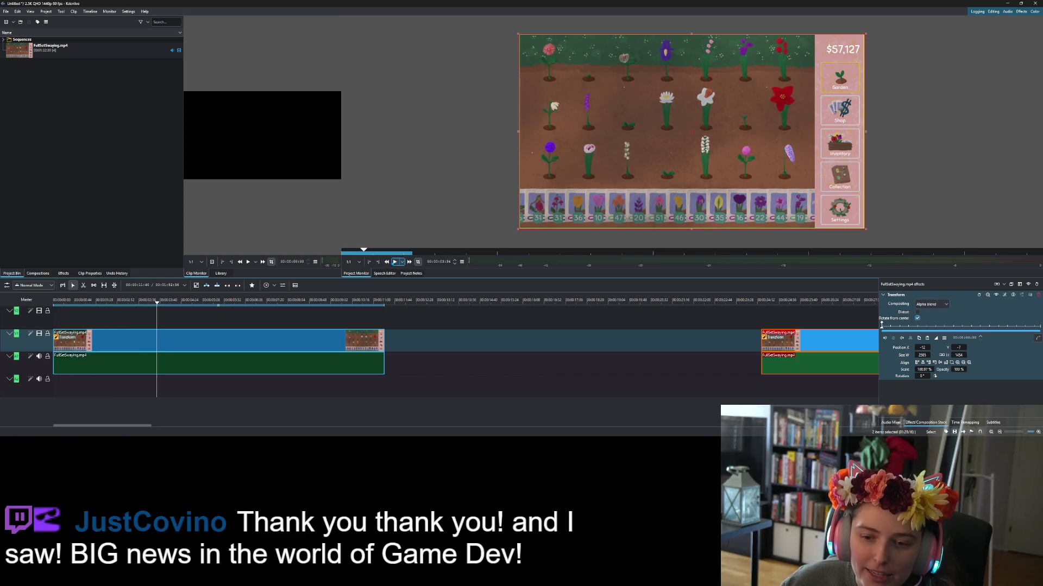
click(270, 343)
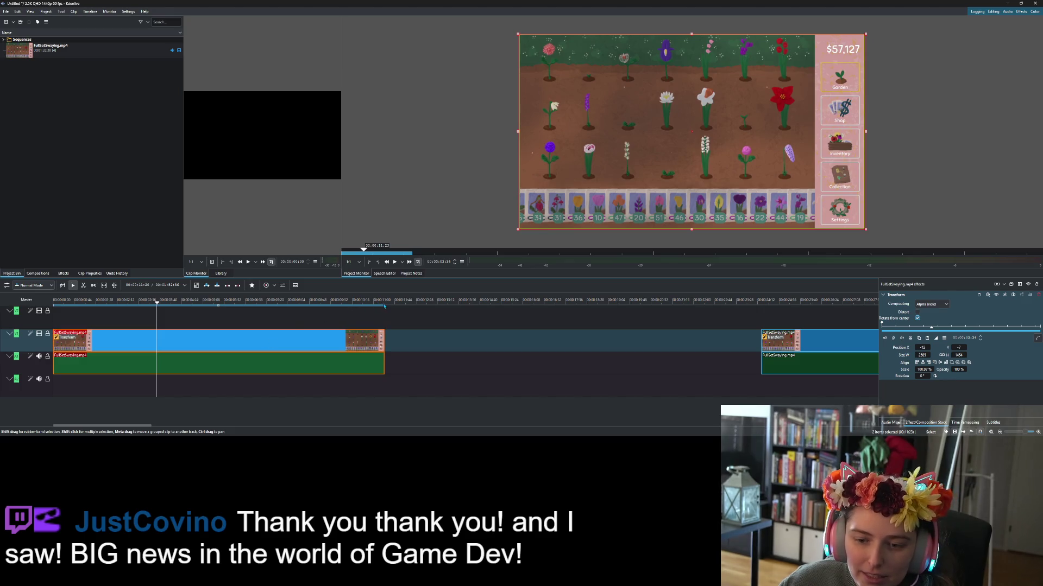
scroll(386, 308, up, 6)
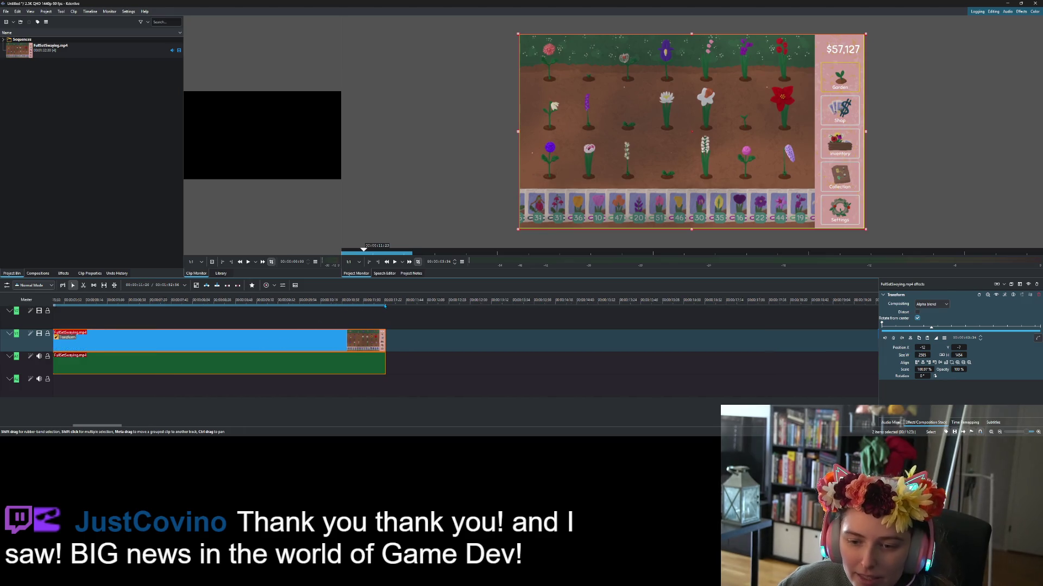
click(422, 310)
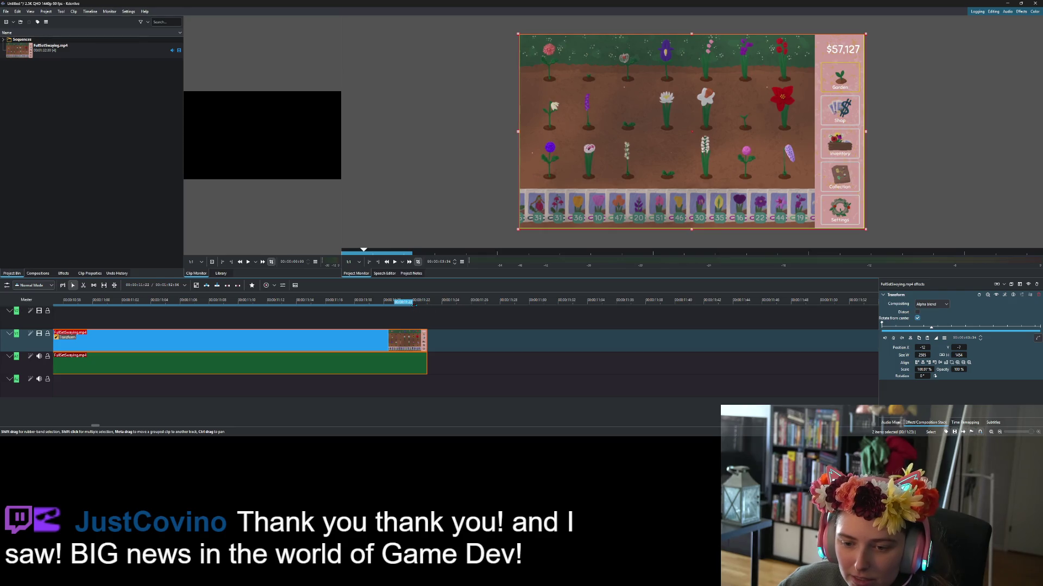
key(ctrl+s)
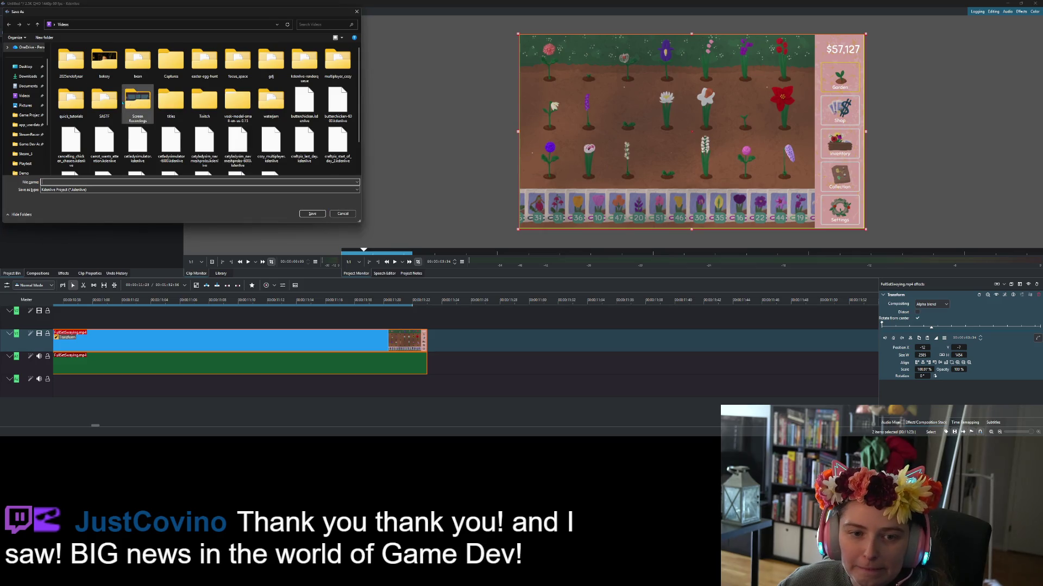
Save the project as swaying_short_loop in Videos > SASTF > random.
double_click(104, 98)
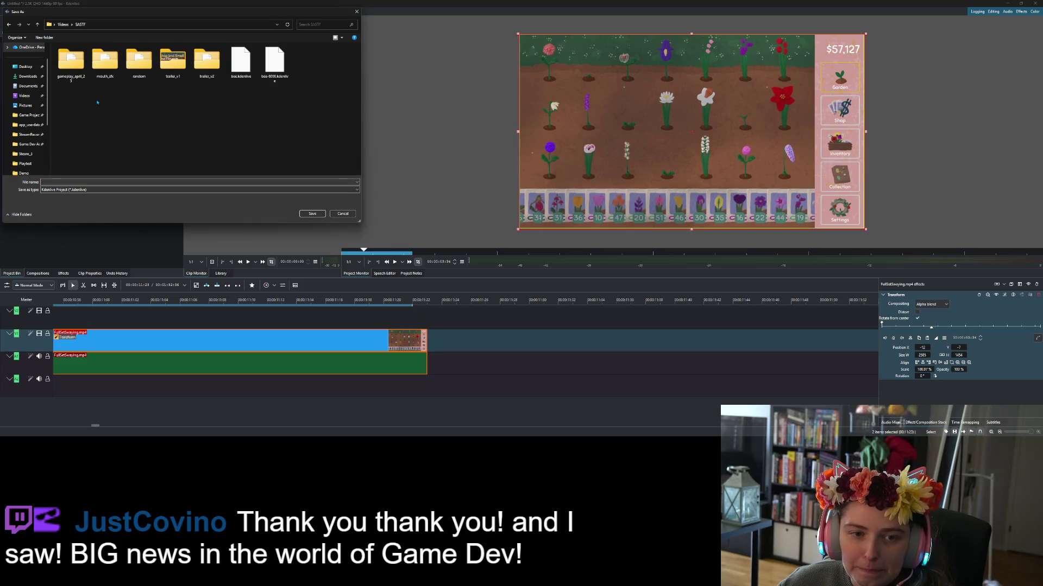
double_click(130, 67)
click(130, 182)
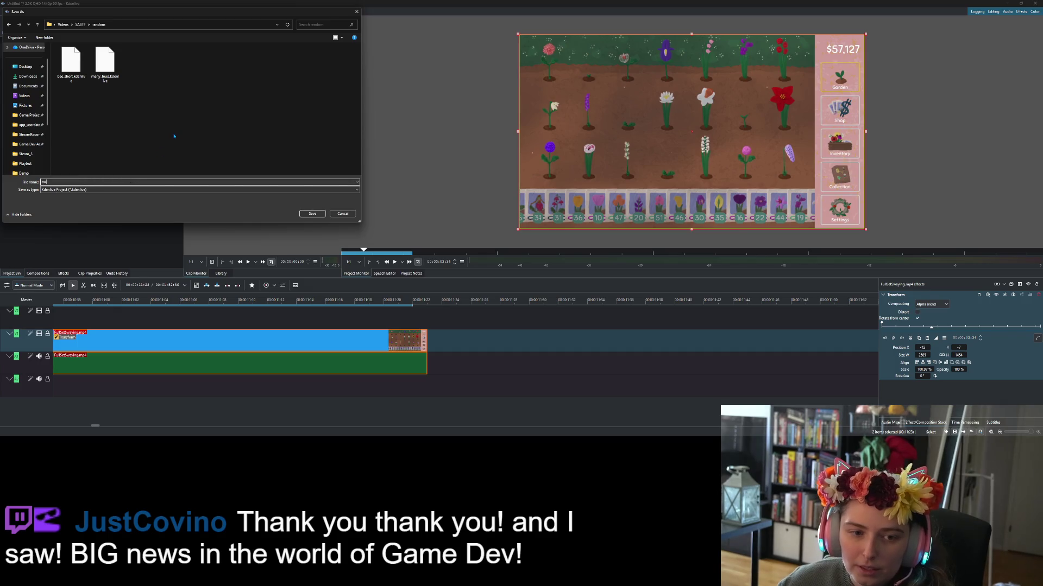
text(aying_short)
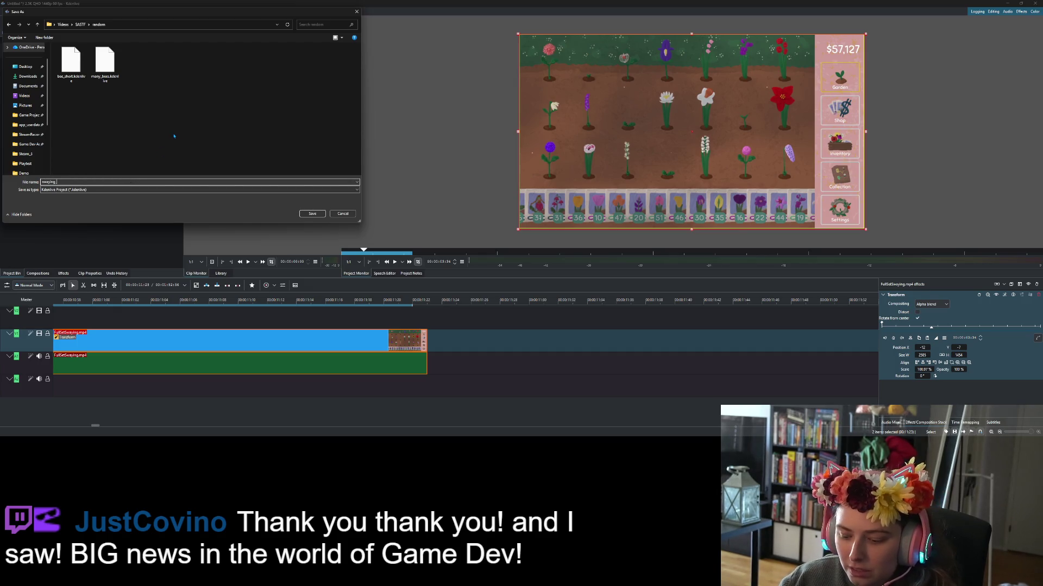
text(_loop)
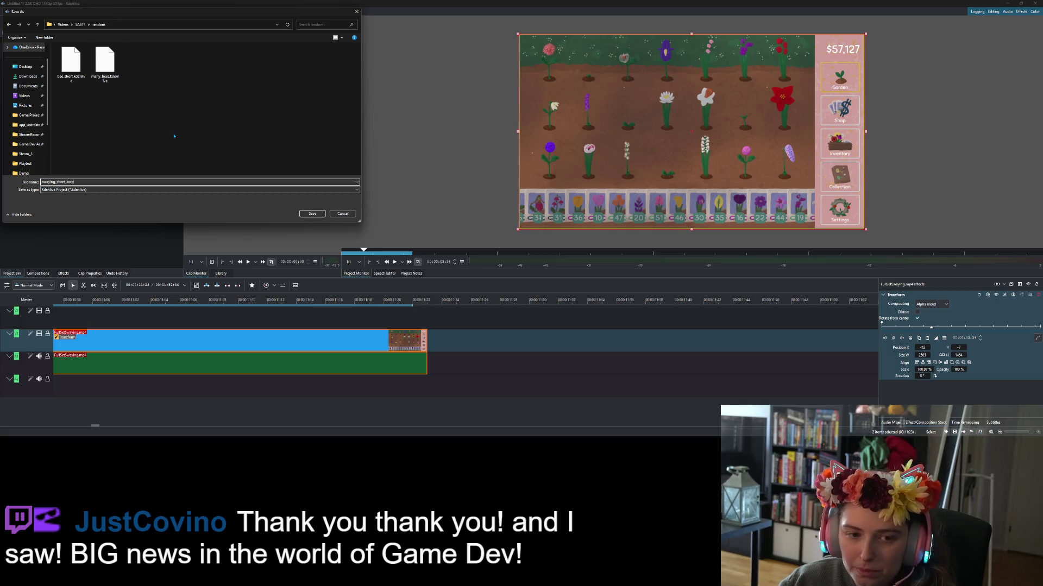
key(Return)
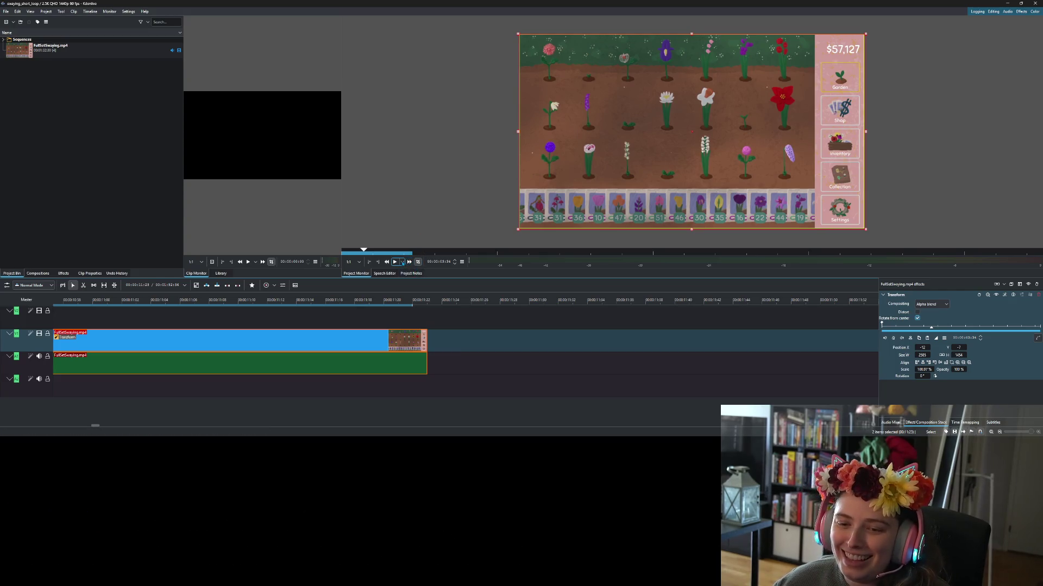
key(space)
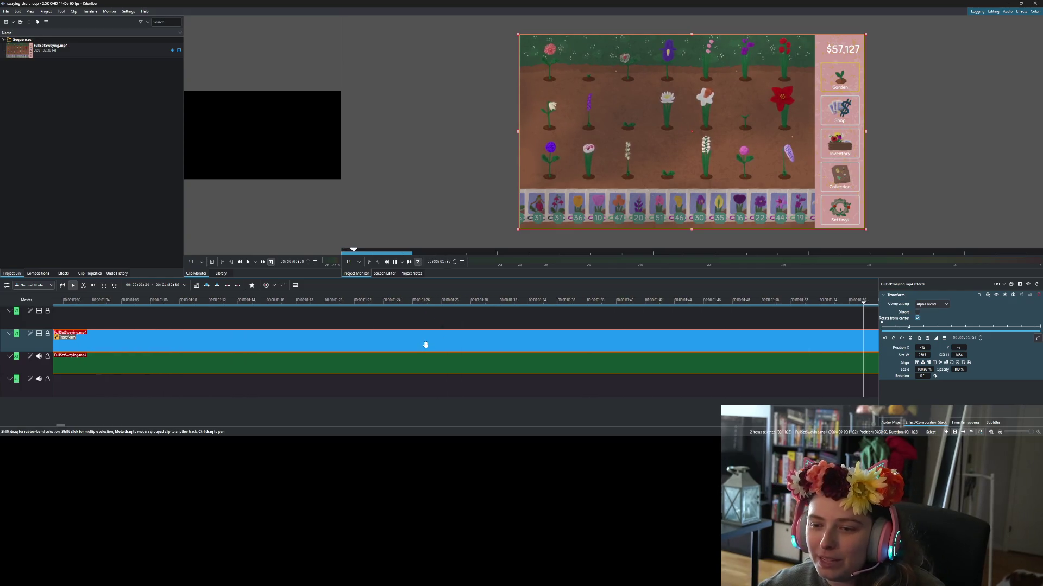
scroll(424, 344, down, 10)
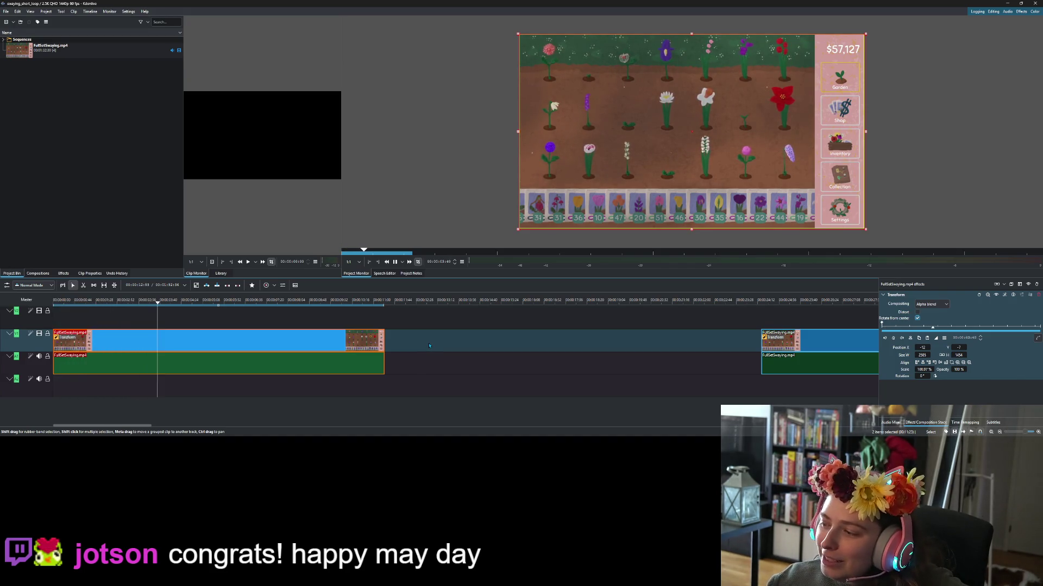
key(space)
click(102, 189)
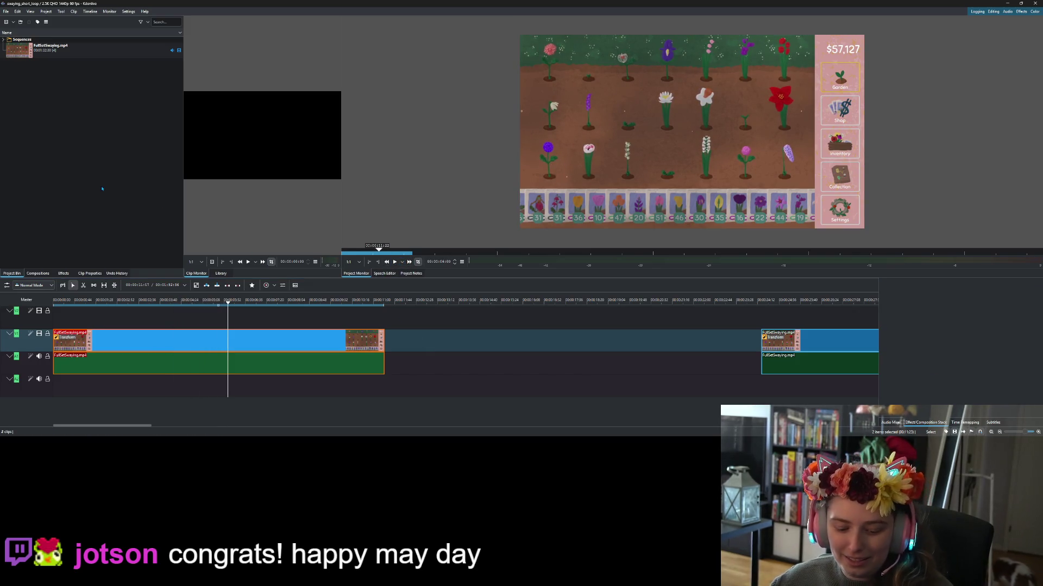
click(4, 11)
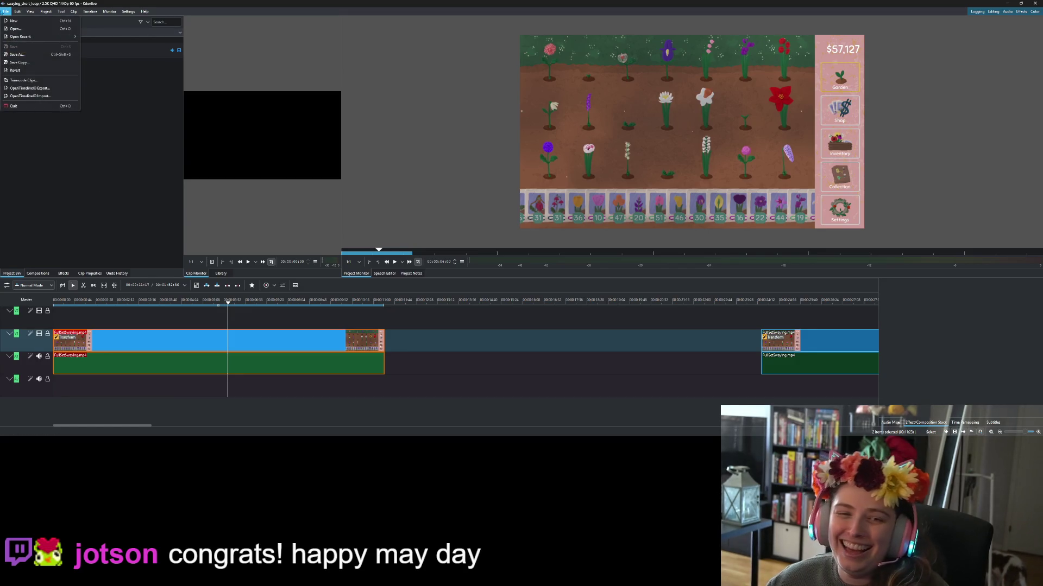
mouse_move(45, 11)
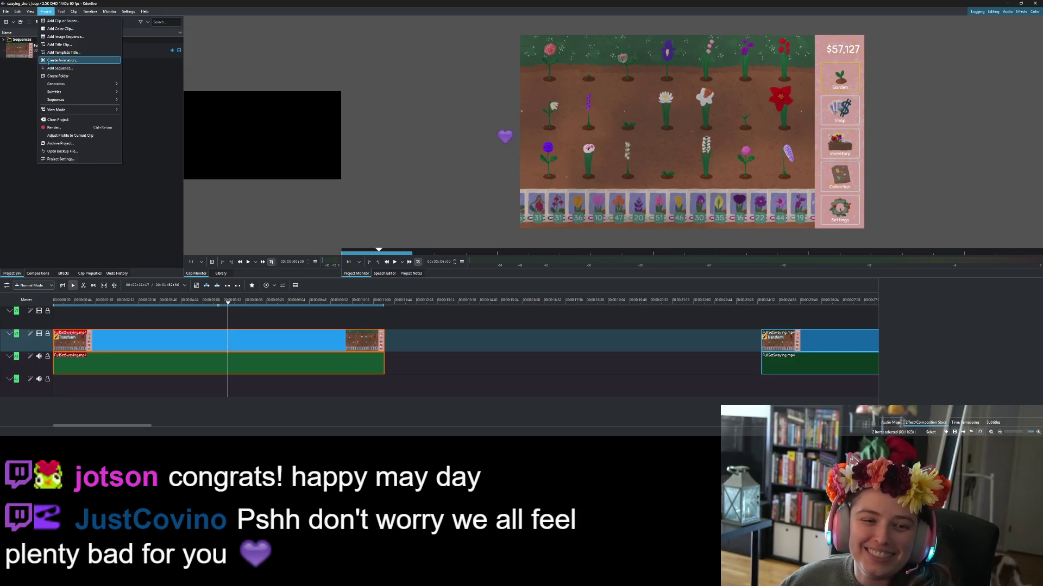
click(367, 185)
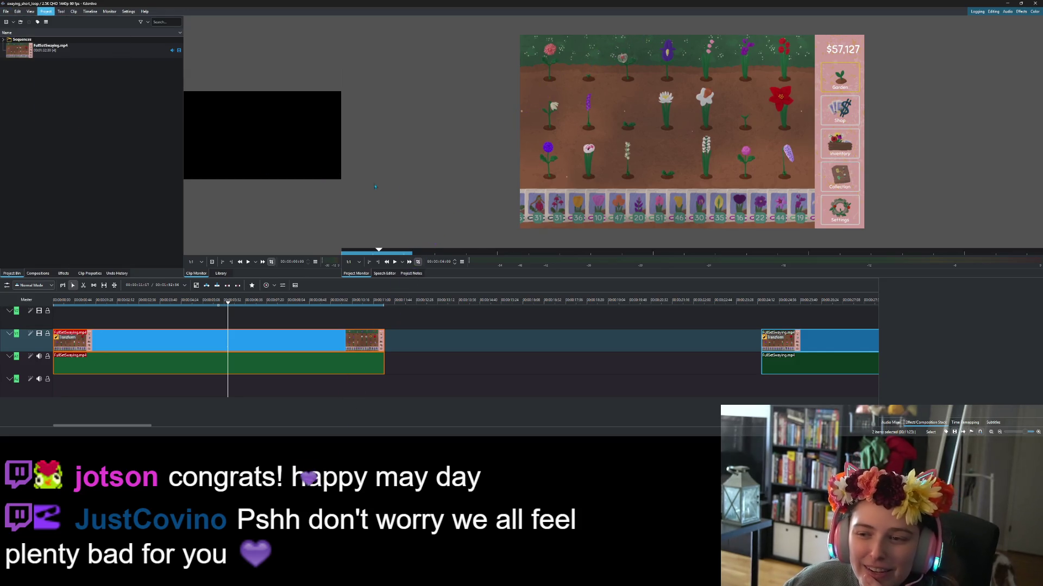
key(ctrl+Return)
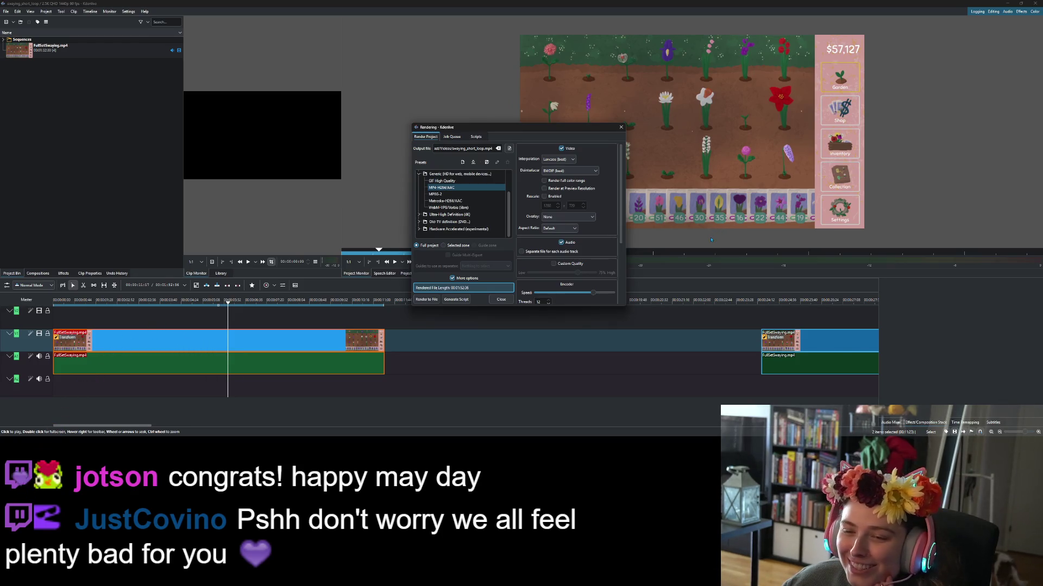
Render only the selected zone as swaying_short_loop.gif with the GIF High Quality preset.
click(455, 247)
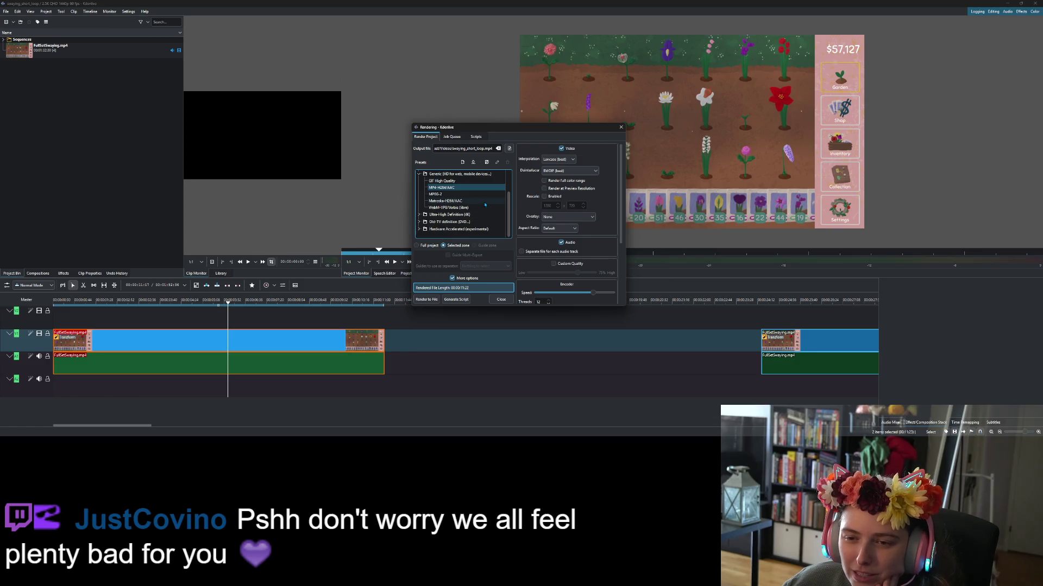
click(450, 182)
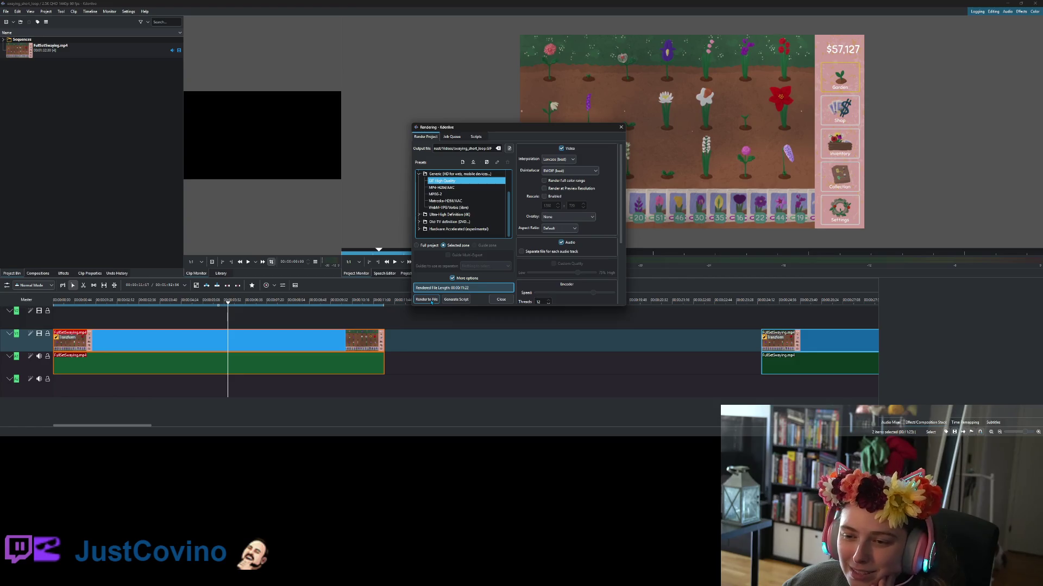
click(427, 300)
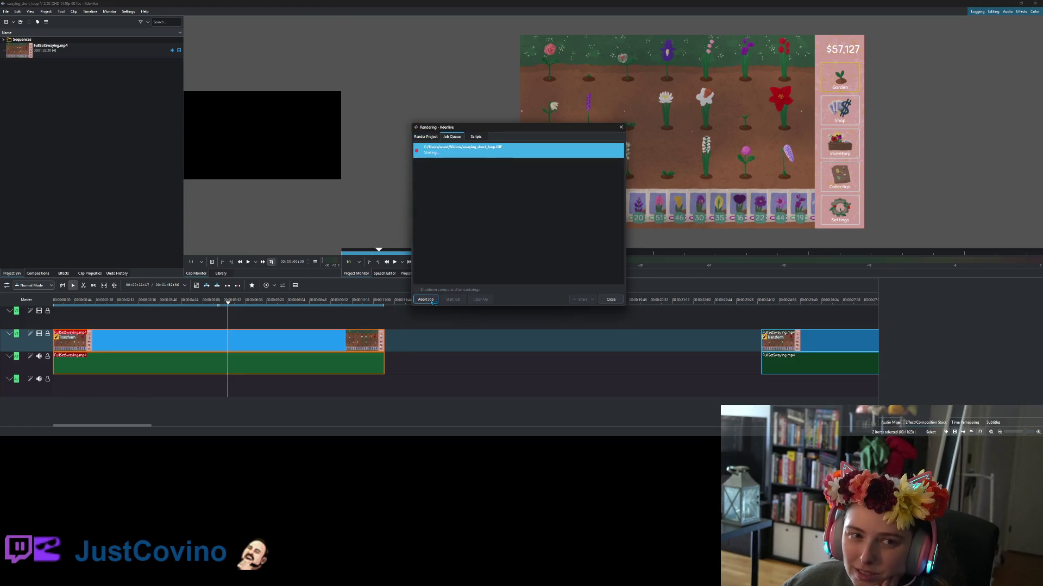
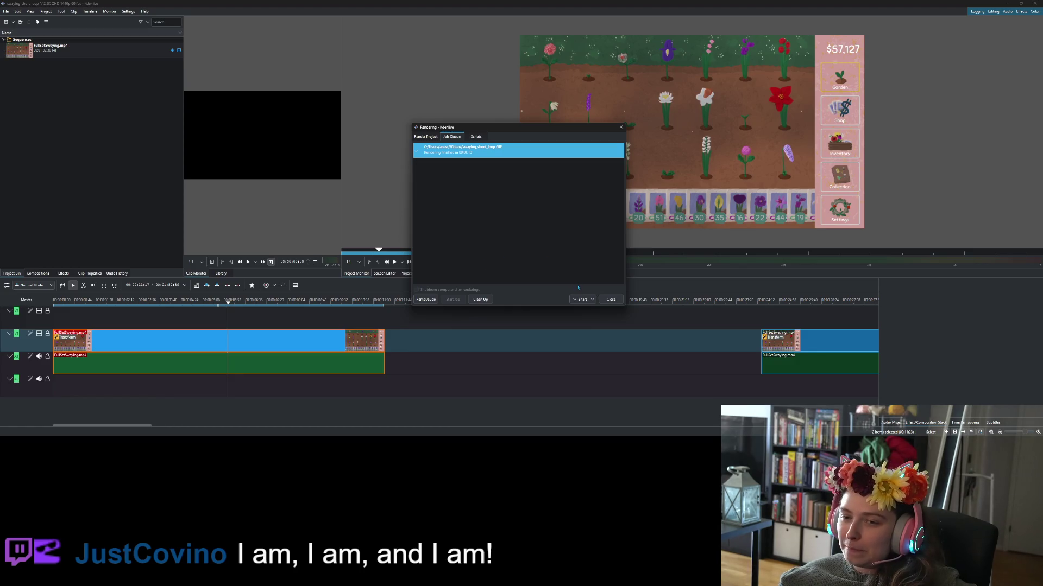
Close the finished Kdenlive render window and minimize Kdenlive to reveal the Reddit draft.
click(610, 299)
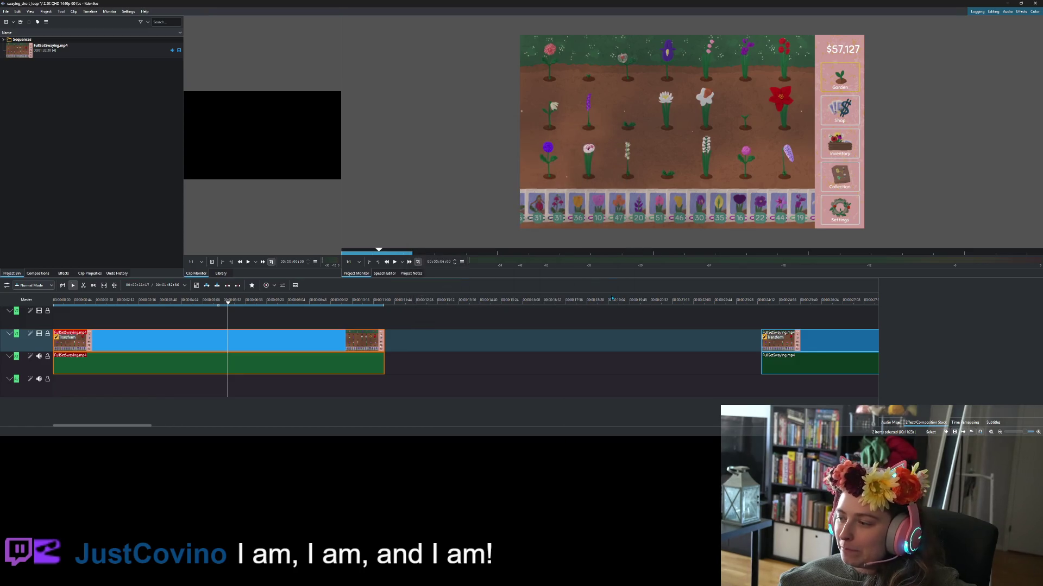
click(1007, 4)
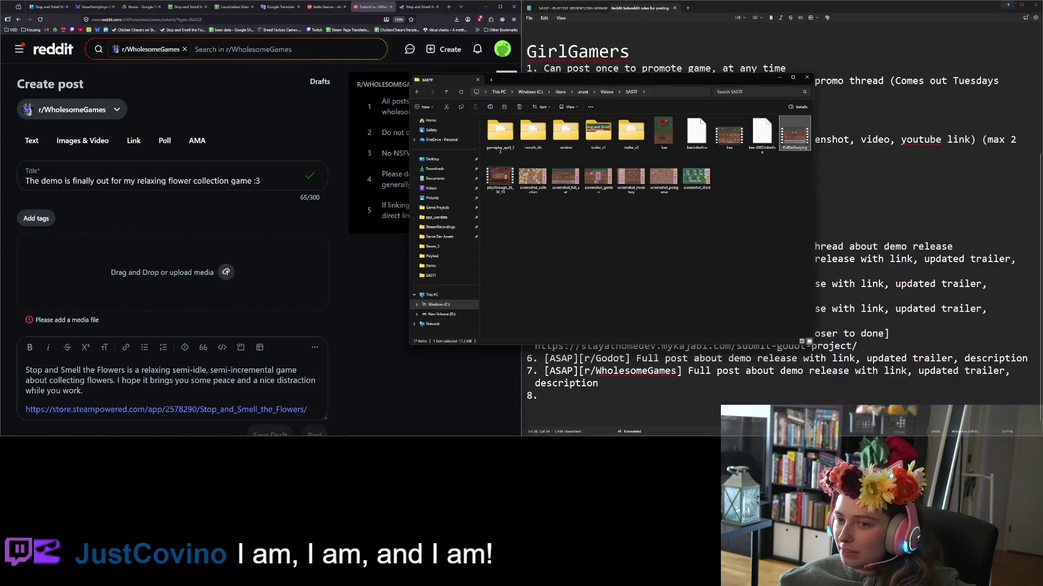
Drag the swaying_short_loop file from the Videos folder onto the Reddit post's media drop zone.
click(584, 252)
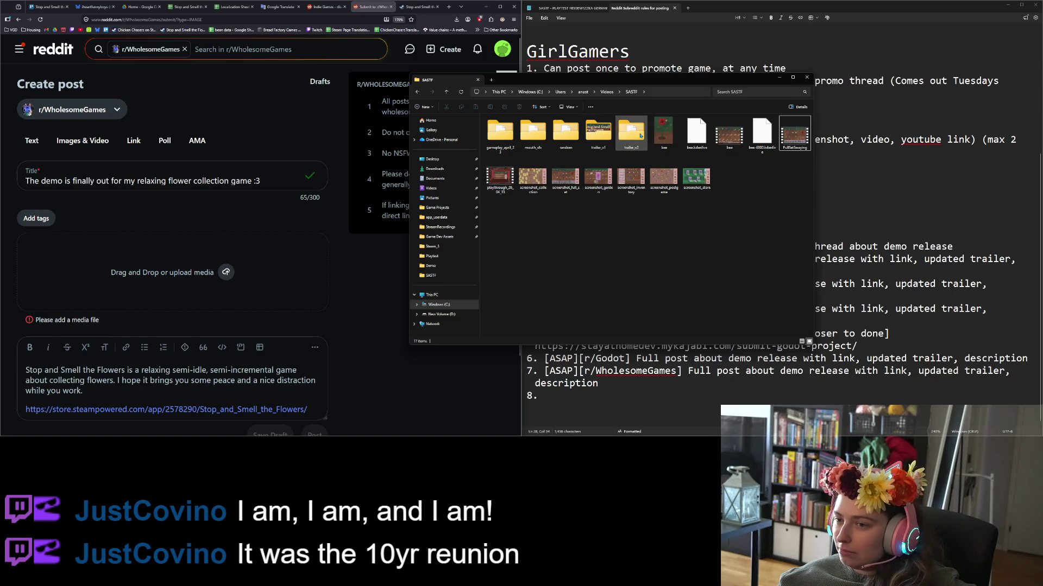
double_click(565, 138)
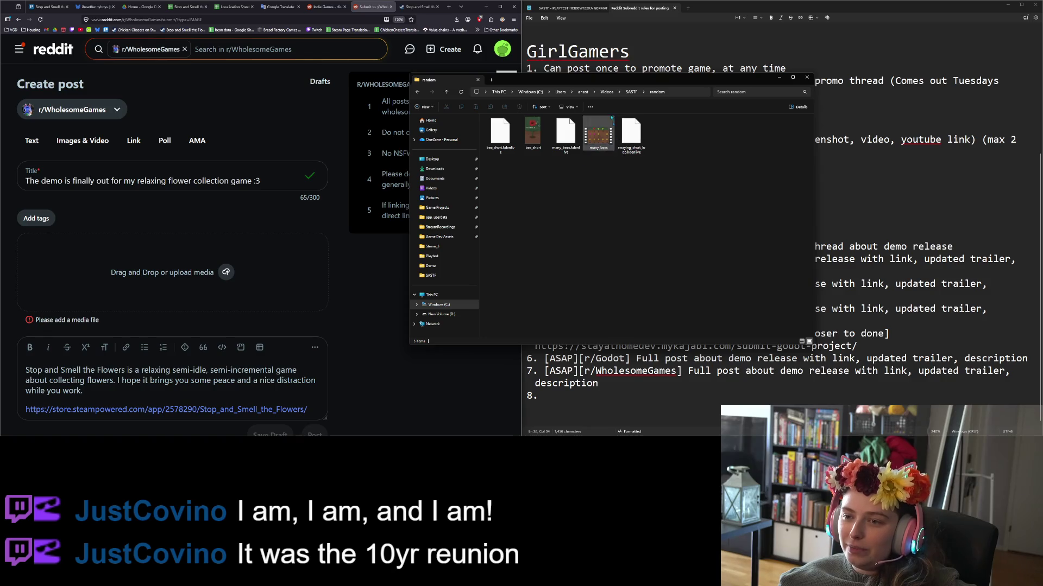
click(606, 92)
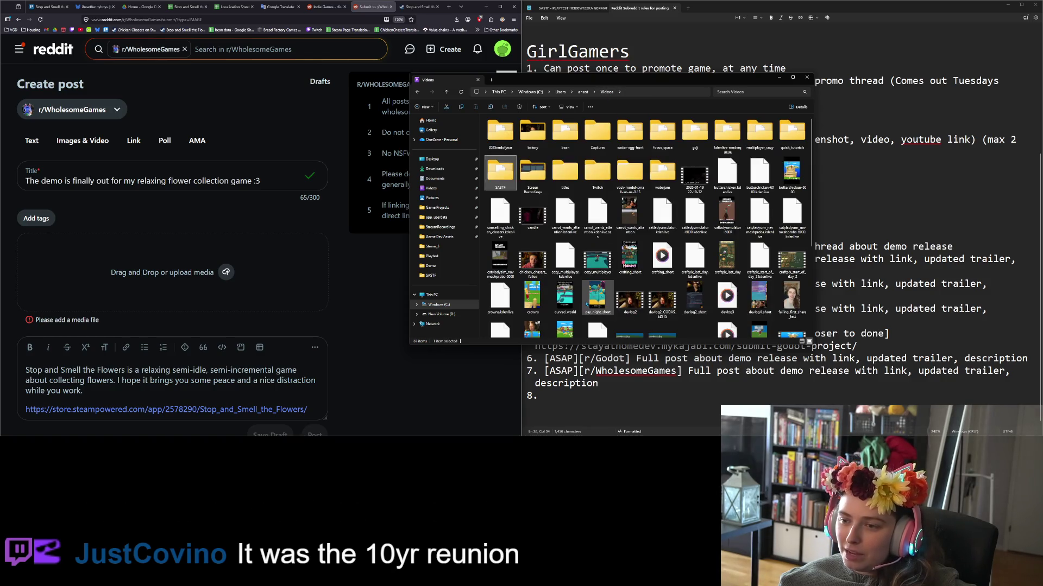
scroll(597, 304, down, 5)
click(737, 314)
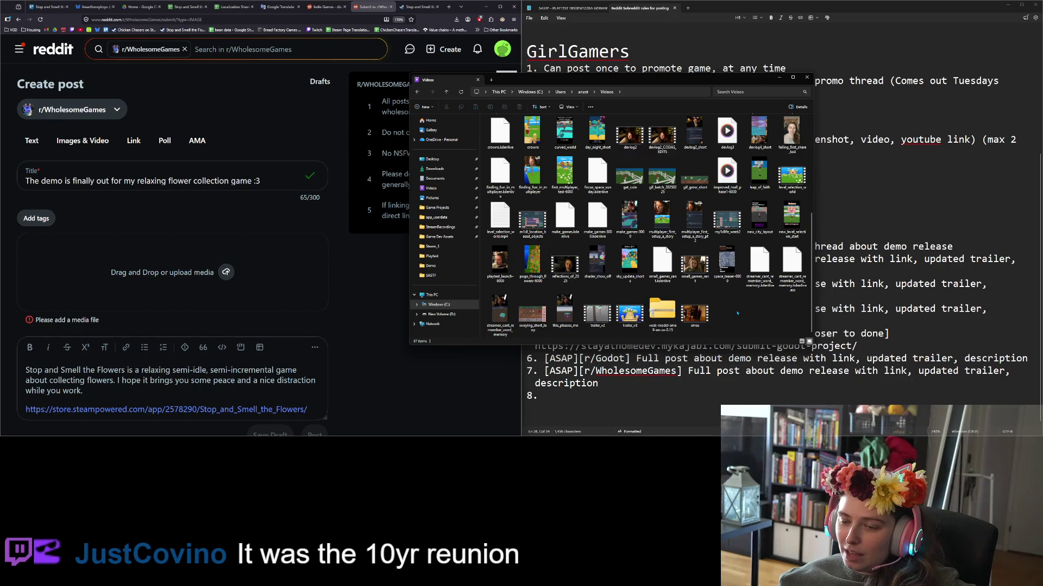
mouse_move(532, 313)
mouse_down()
mouse_move(218, 271)
mouse_move(271, 282)
mouse_up()
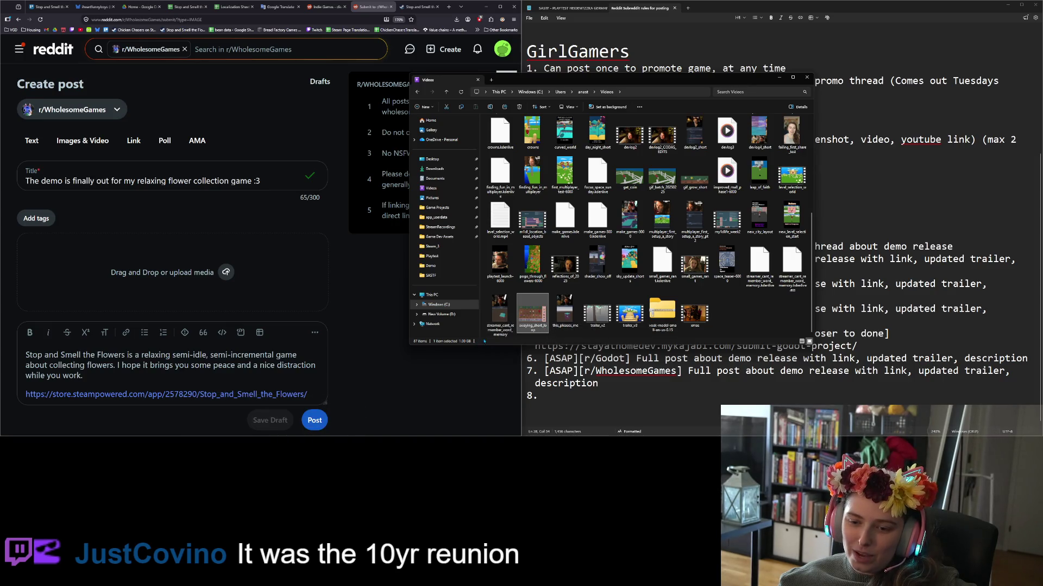
click(751, 325)
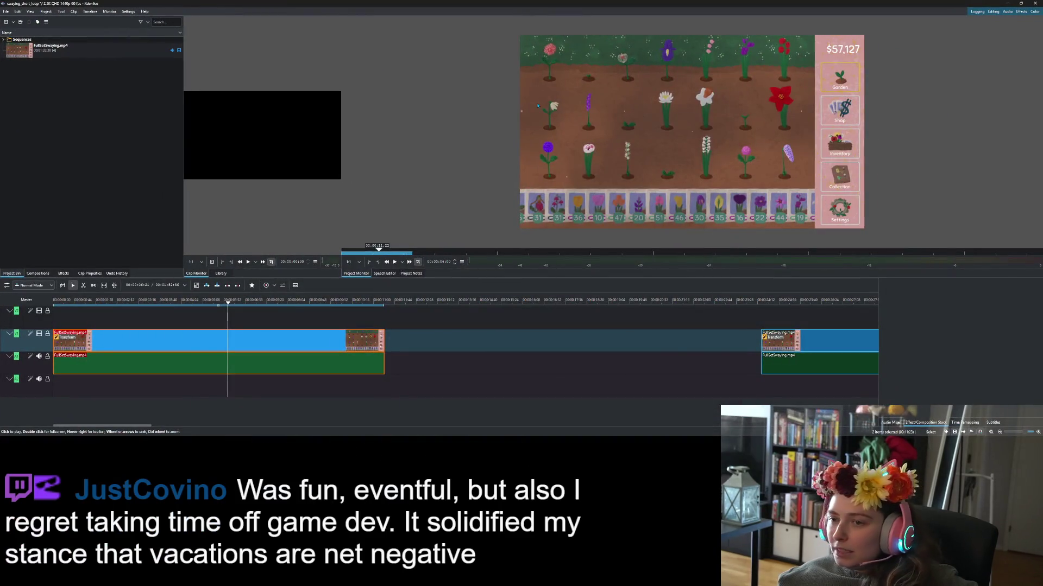
Open Kdenlive's render settings and choose the MP4-H264/AAC preset.
click(6, 11)
mouse_move(46, 11)
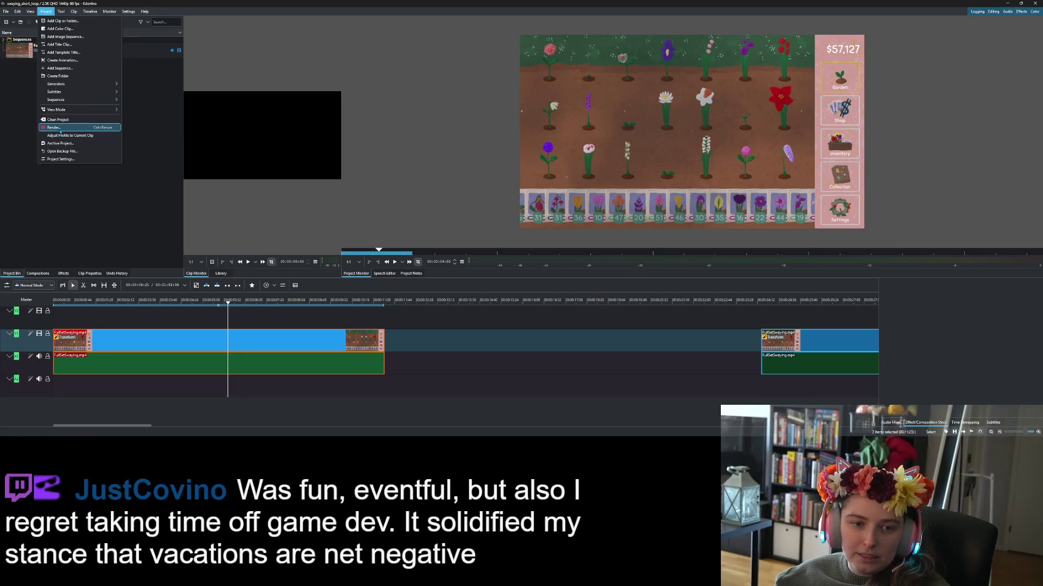
click(60, 128)
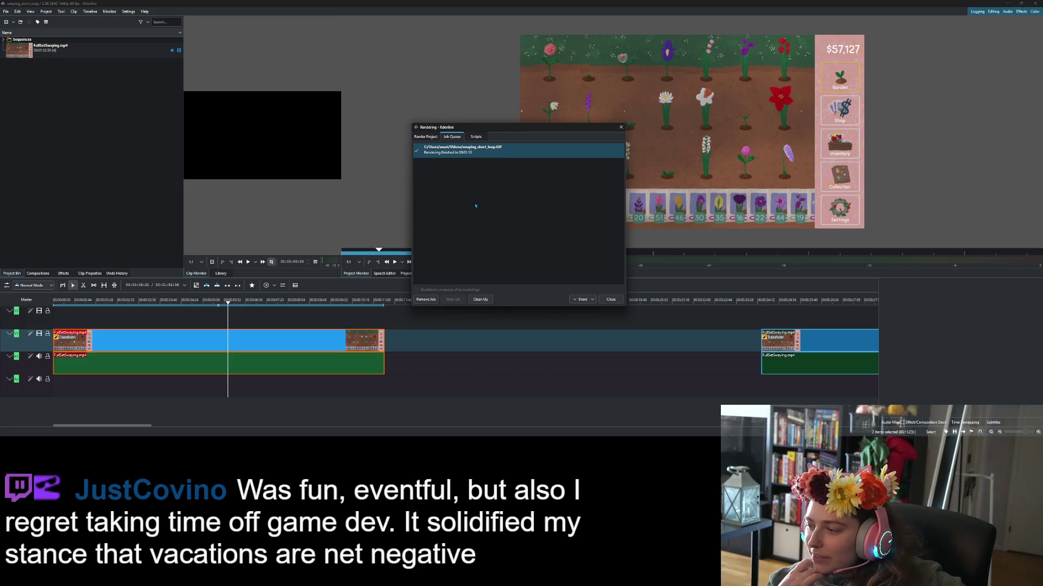
click(425, 136)
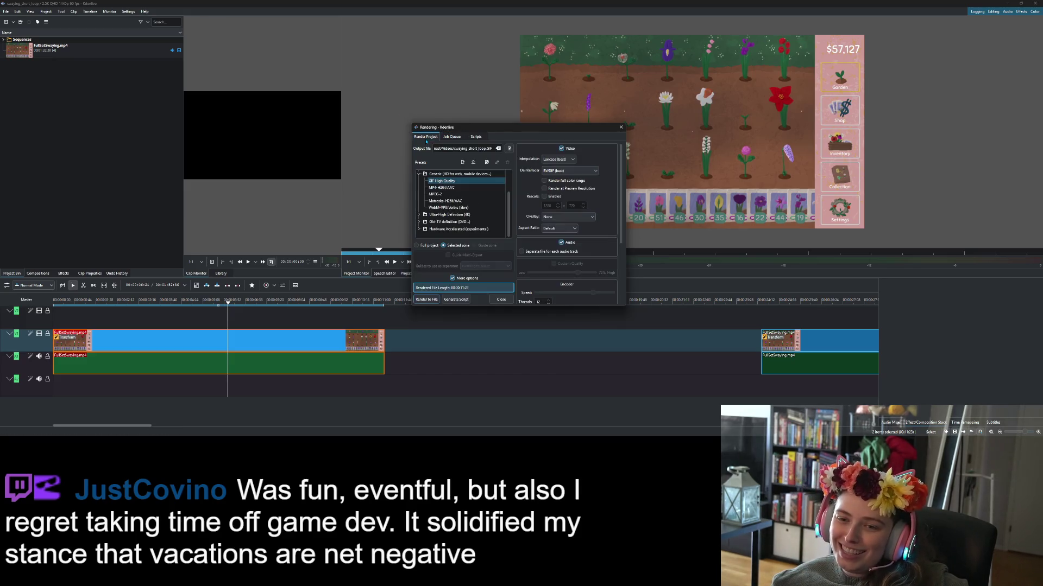
click(446, 188)
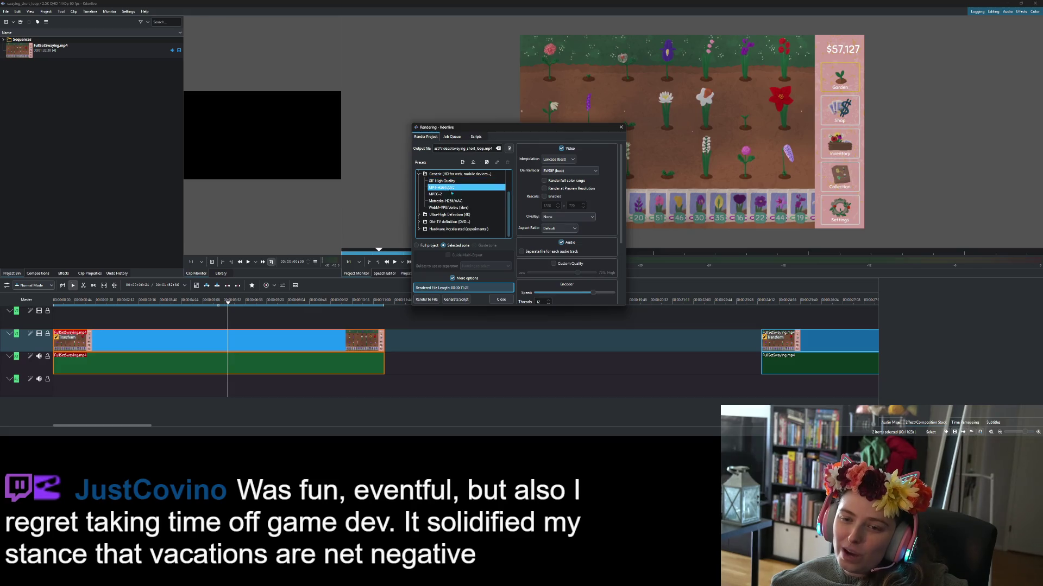
Render to SASTF/random/swaying_short_loop.mp4 and close the finished render window.
drag(450, 148, 505, 149)
key(BackSpace)
click(509, 148)
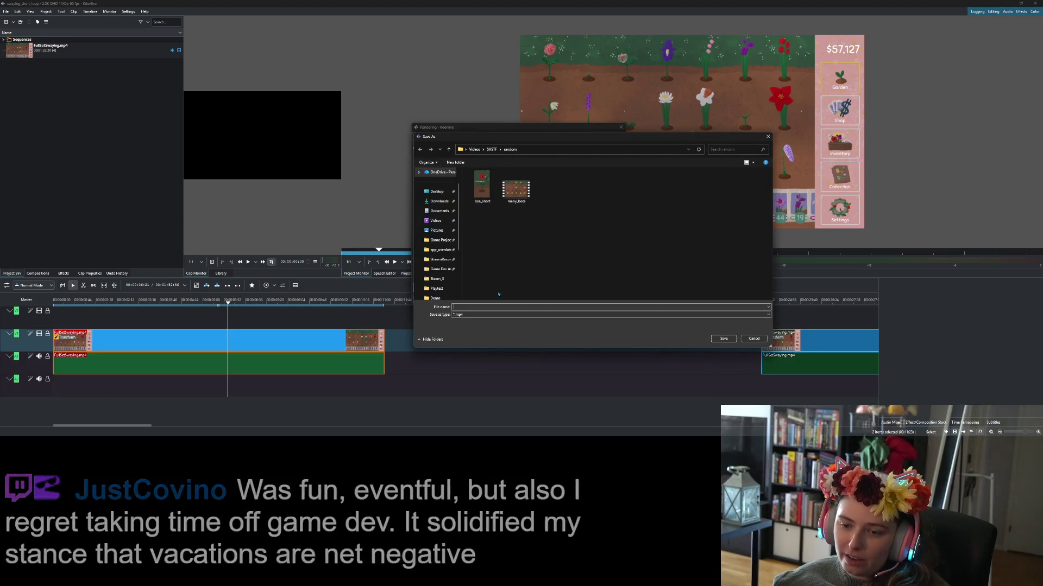
text(swaying_short_loop.mp4)
click(723, 338)
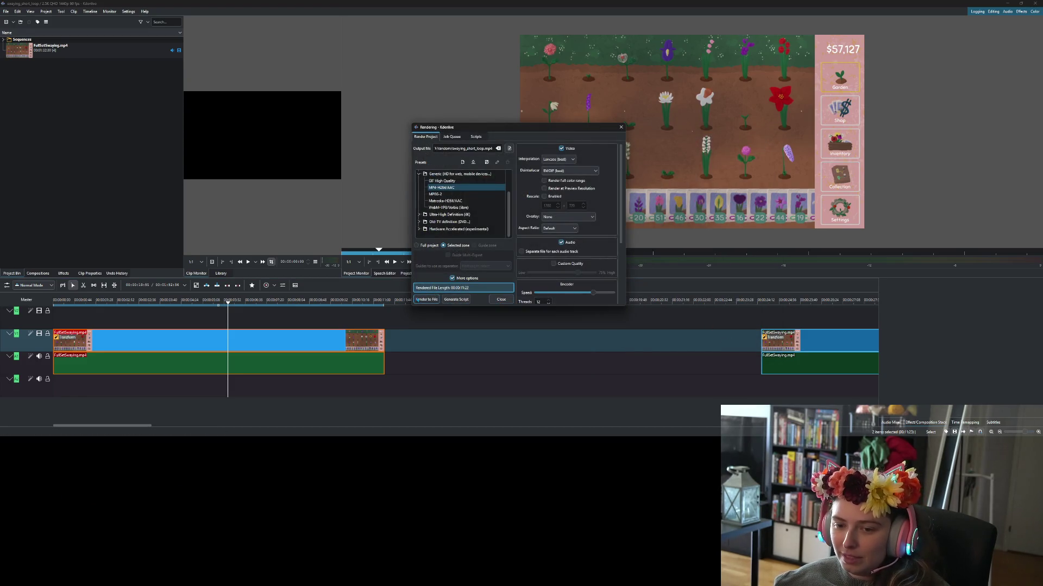
click(419, 300)
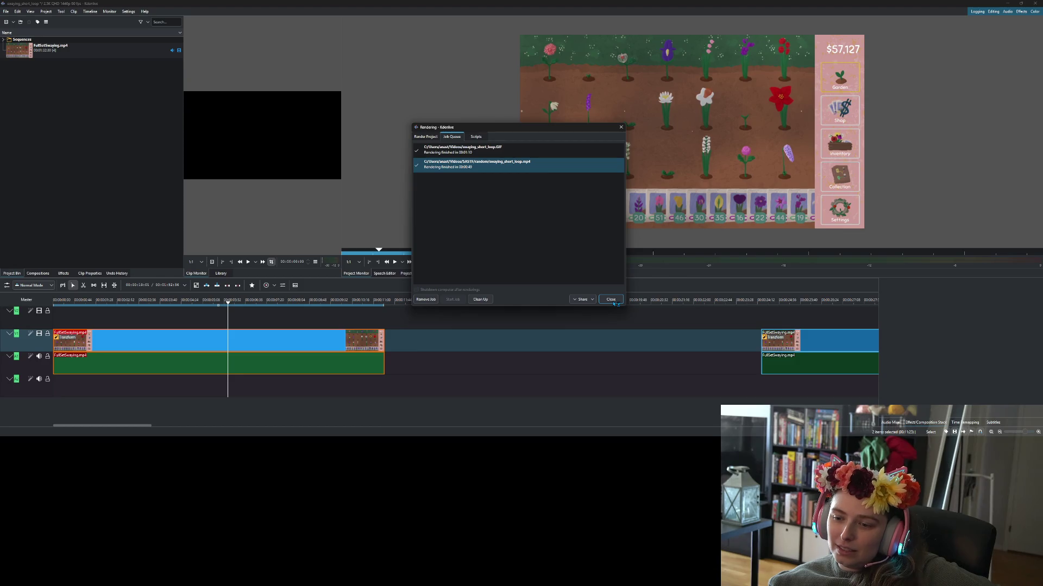
click(611, 300)
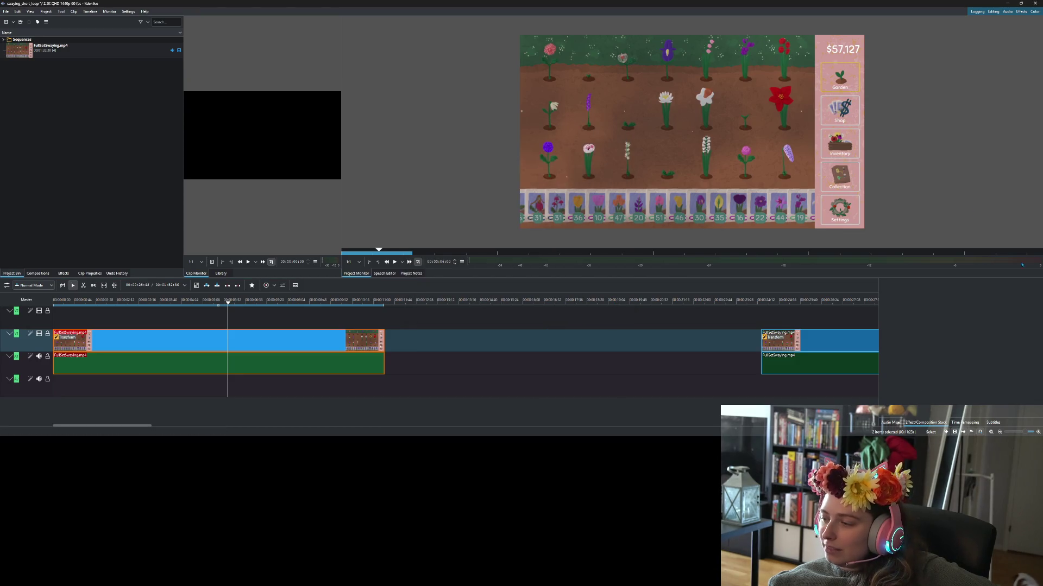
Upload swaying_short_loop.mp4 from Videos > SASTF > random into the Reddit post's media area.
click(1007, 3)
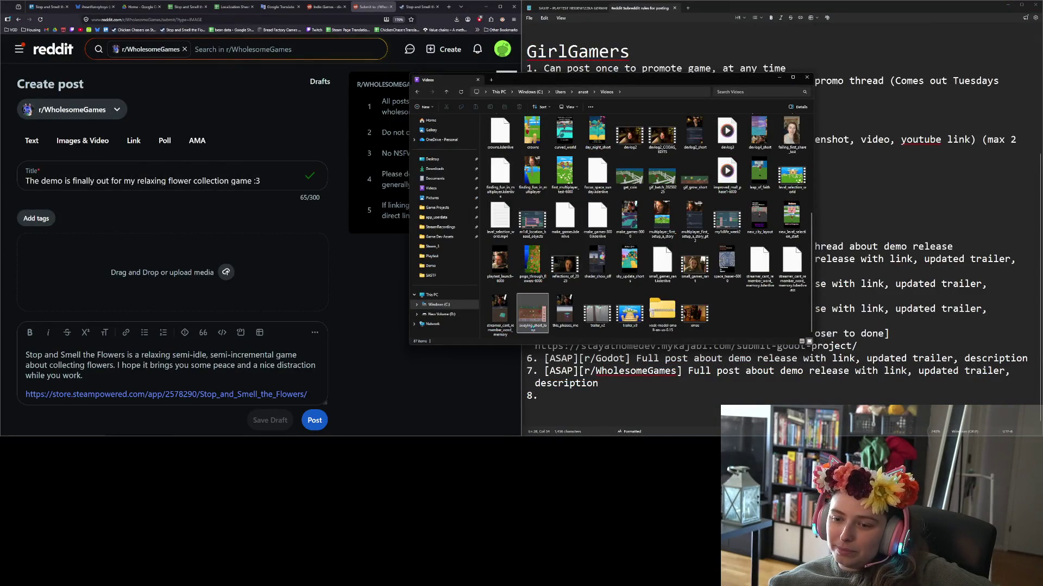
scroll(564, 304, up, 5)
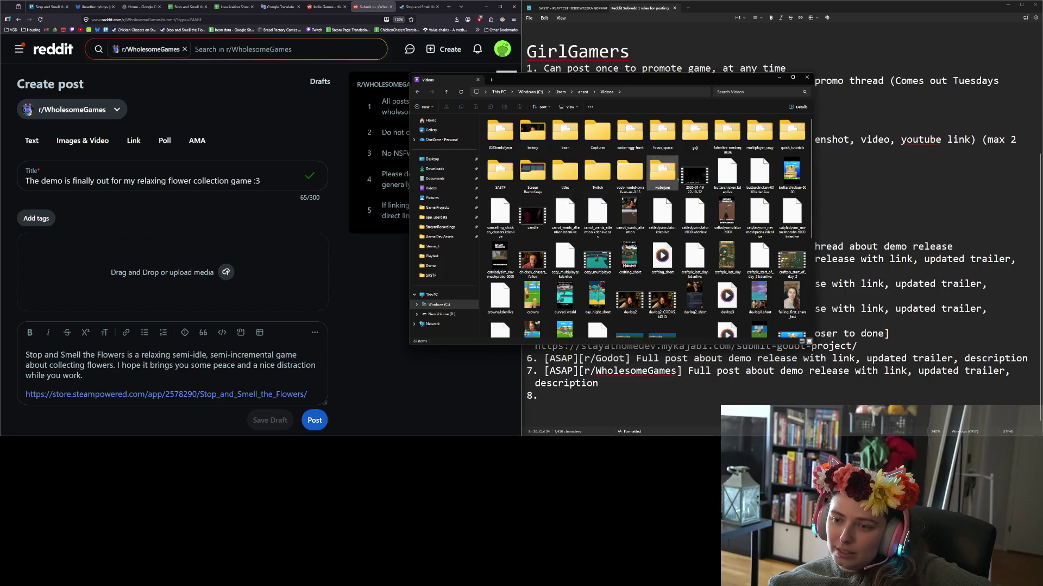
double_click(500, 172)
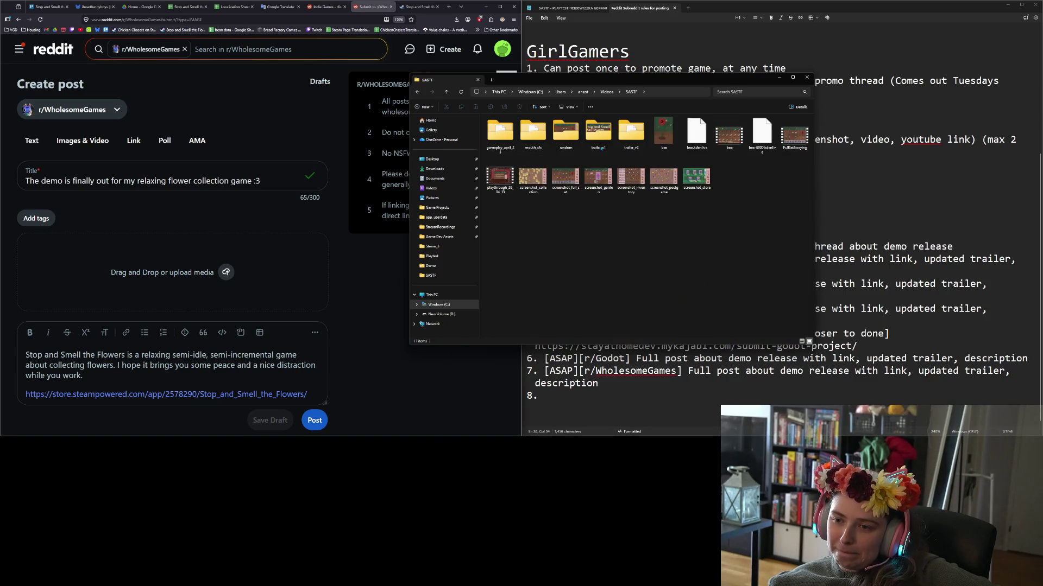
double_click(565, 133)
click(670, 133)
drag(670, 133, 201, 282)
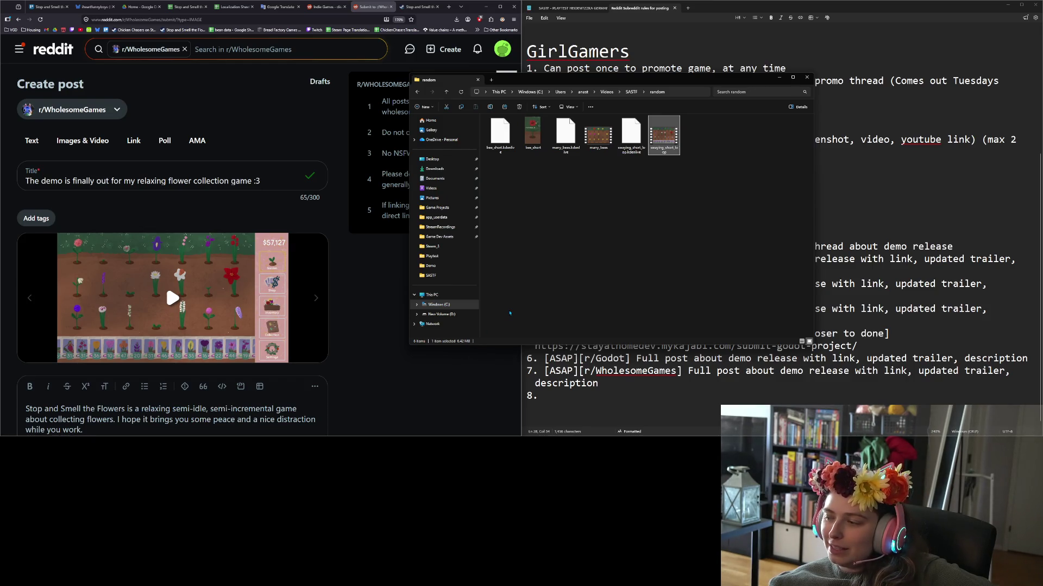
click(510, 313)
click(448, 374)
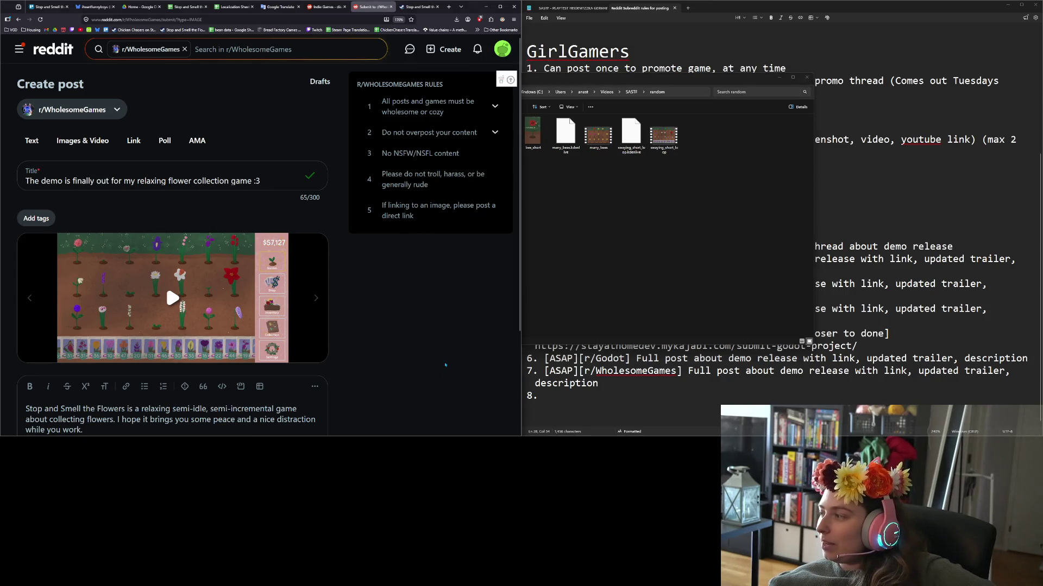
Play and pause the uploaded gameplay video preview to check it.
scroll(395, 329, down, 2)
scroll(394, 330, down, 1)
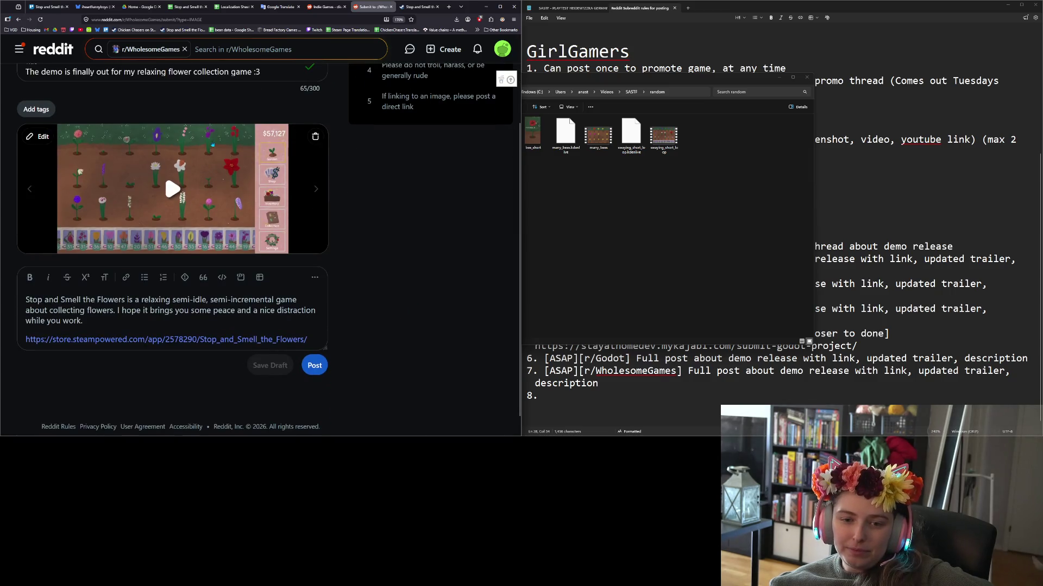
click(172, 186)
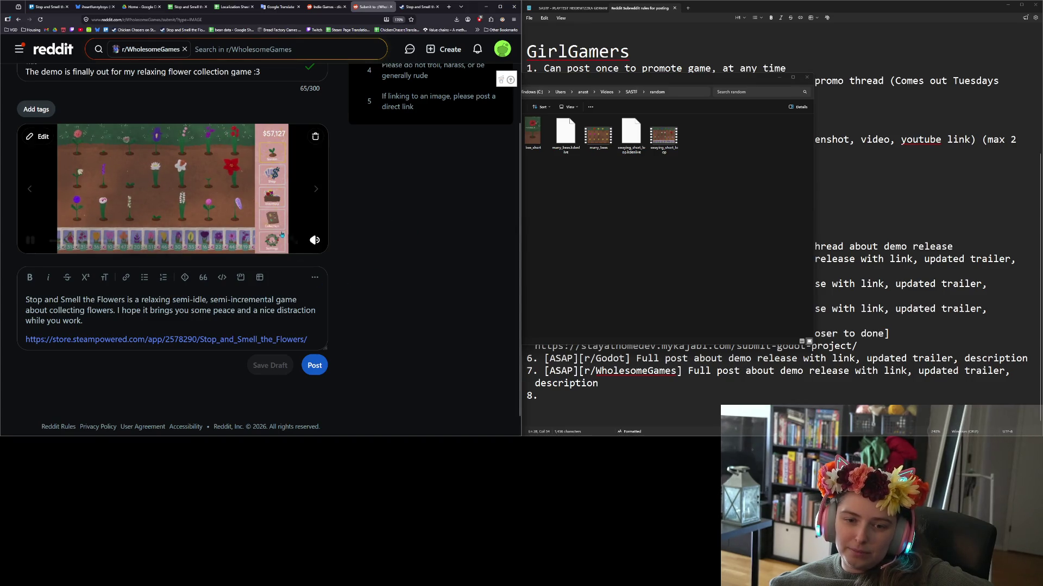
click(31, 240)
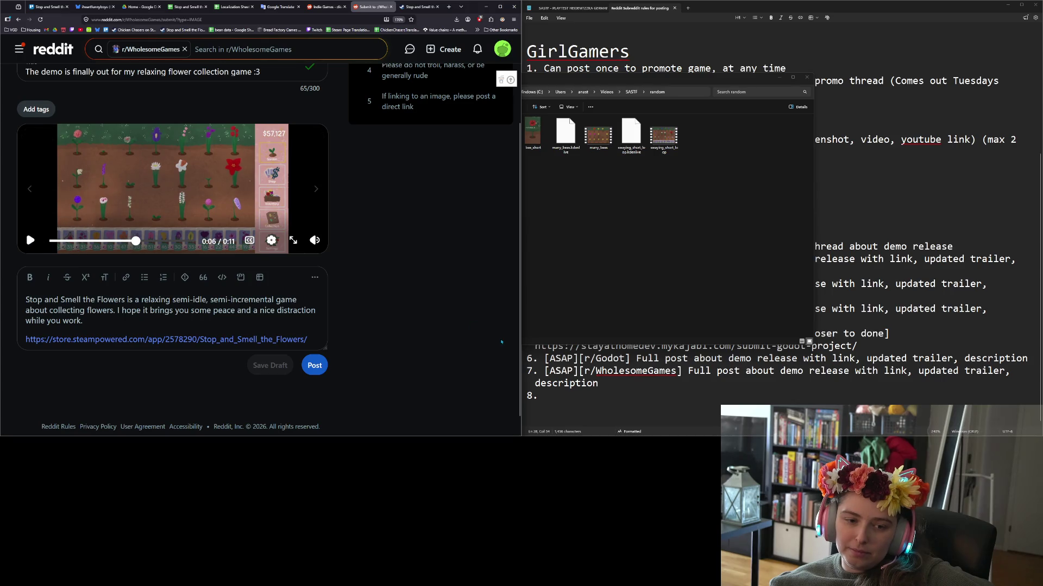
Publish the demo announcement post to r/WholesomeGames.
scroll(163, 239, down, 1)
scroll(185, 320, up, 2)
scroll(184, 321, down, 1)
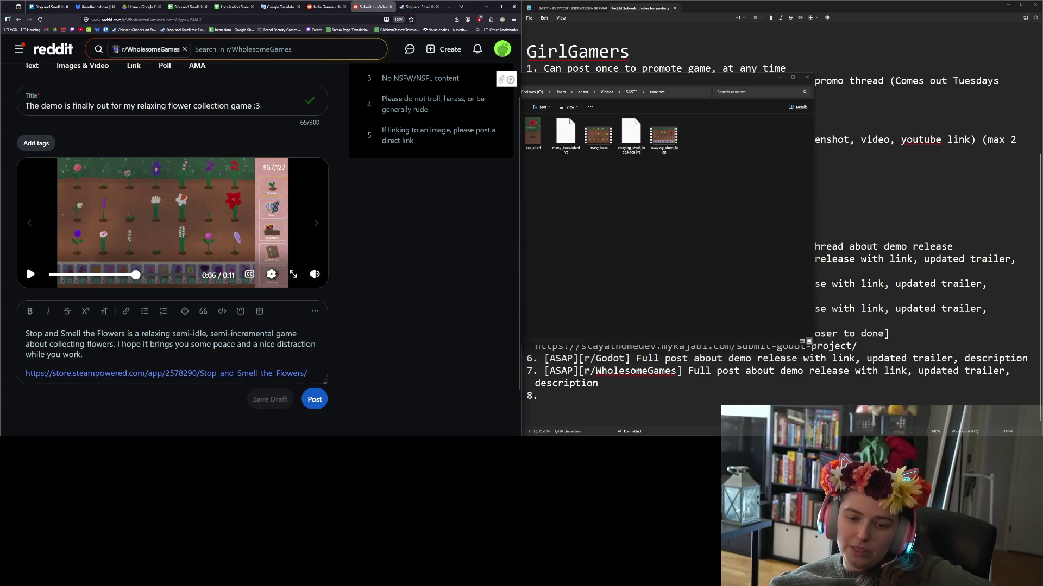
scroll(108, 353, up, 2)
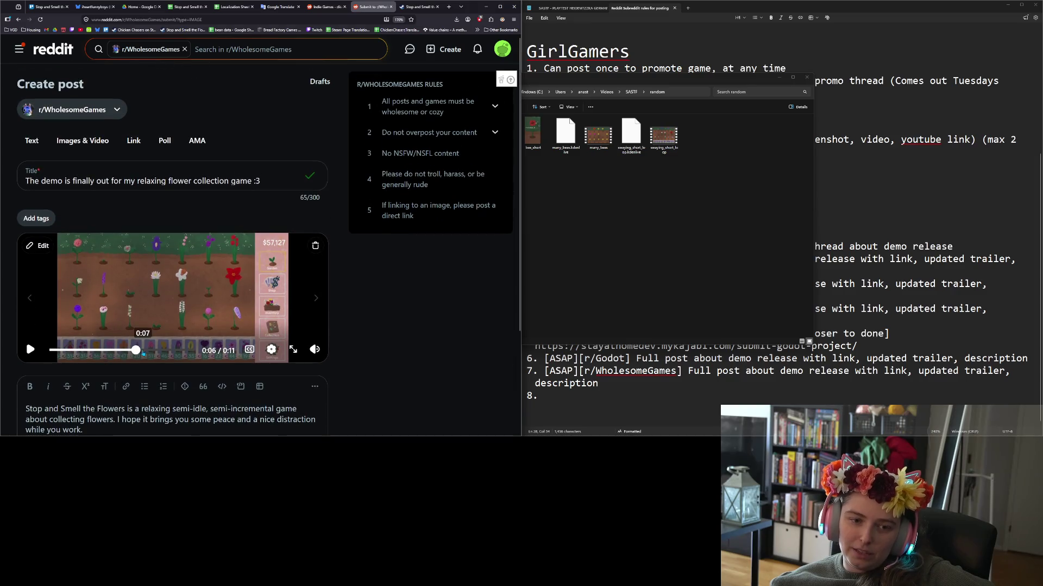
scroll(429, 252, down, 2)
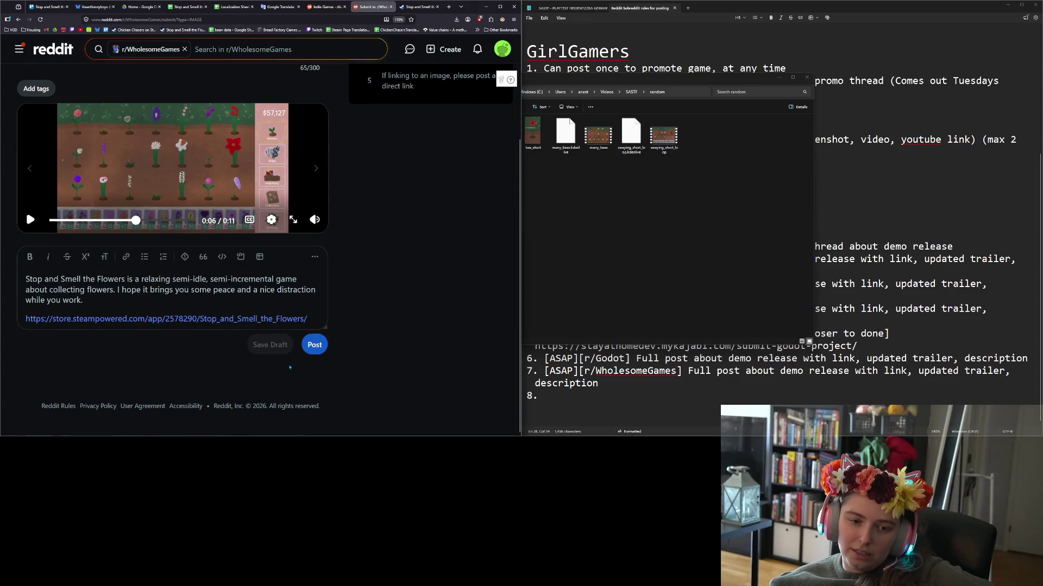
click(314, 345)
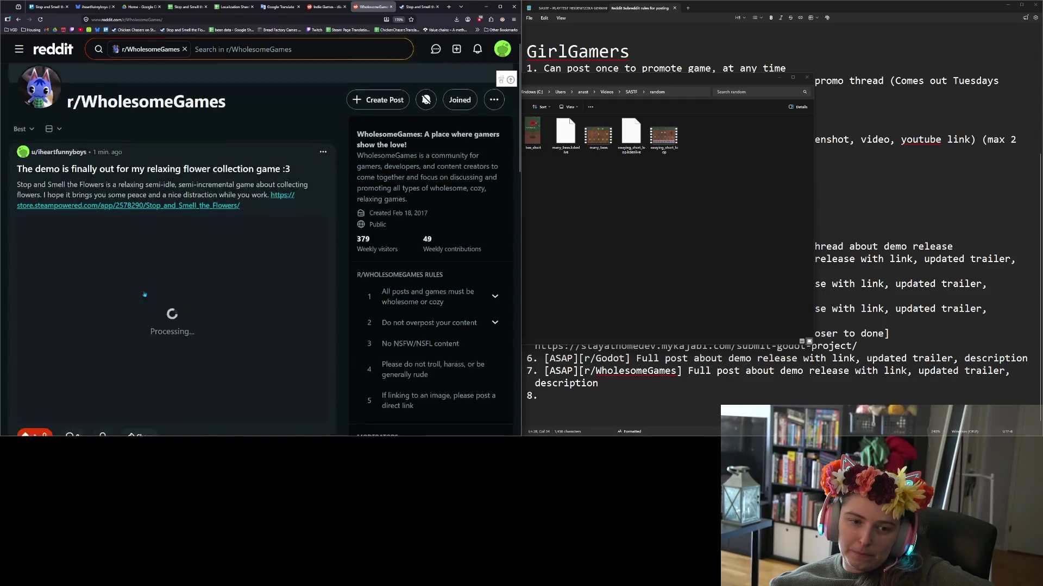
Scroll the r/WholesomeGames feed to confirm the new flower game demo post and its video.
scroll(117, 276, down, 5)
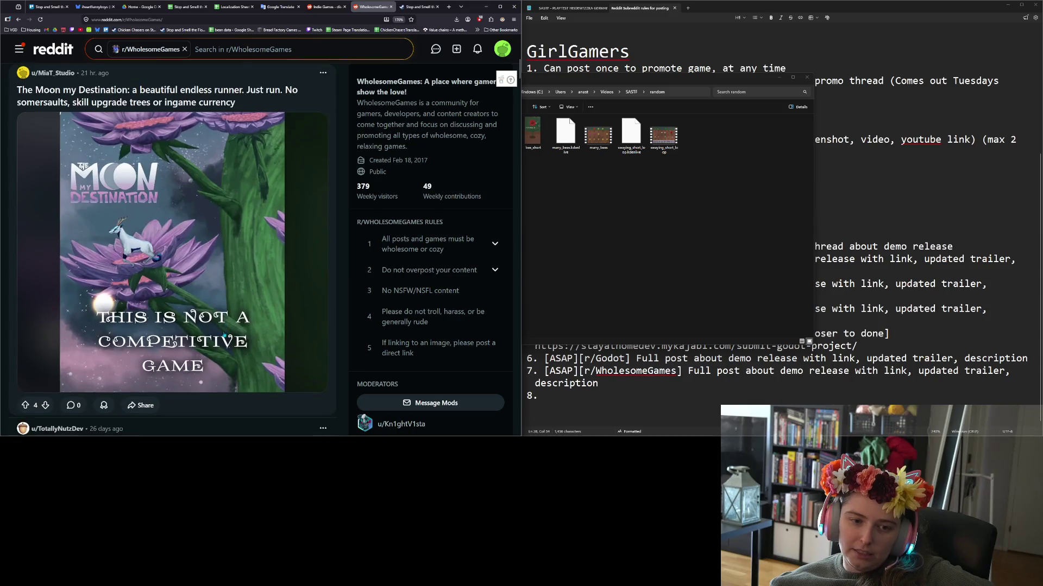
scroll(223, 334, down, 8)
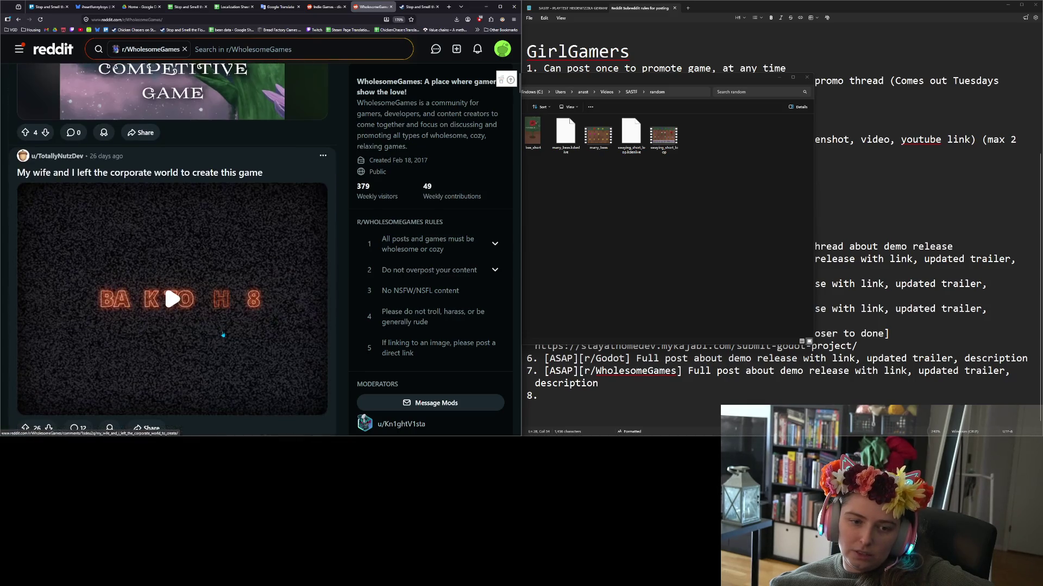
scroll(222, 335, down, 14)
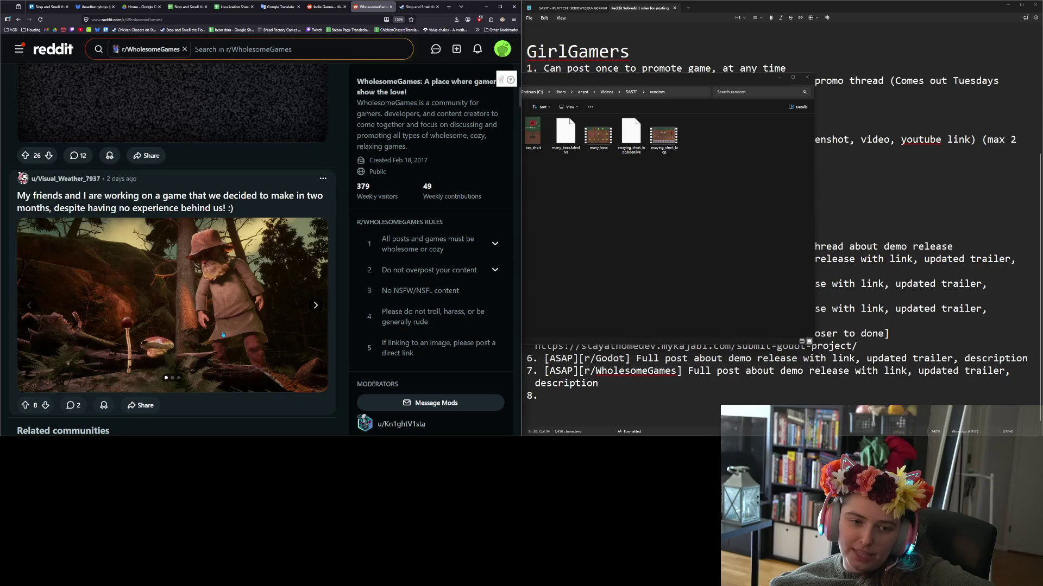
scroll(224, 333, down, 4)
scroll(241, 361, up, 6)
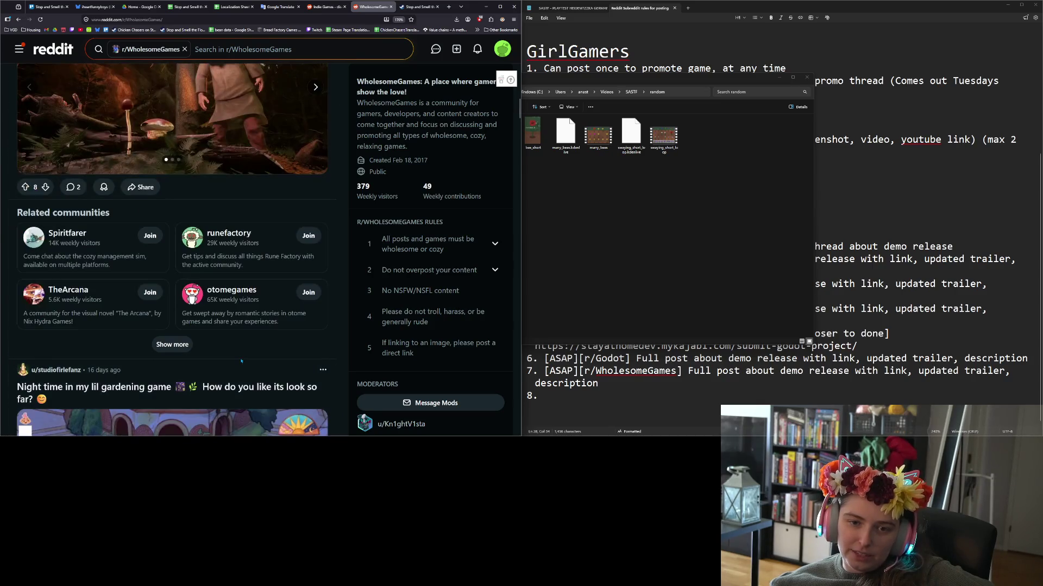
scroll(241, 359, up, 15)
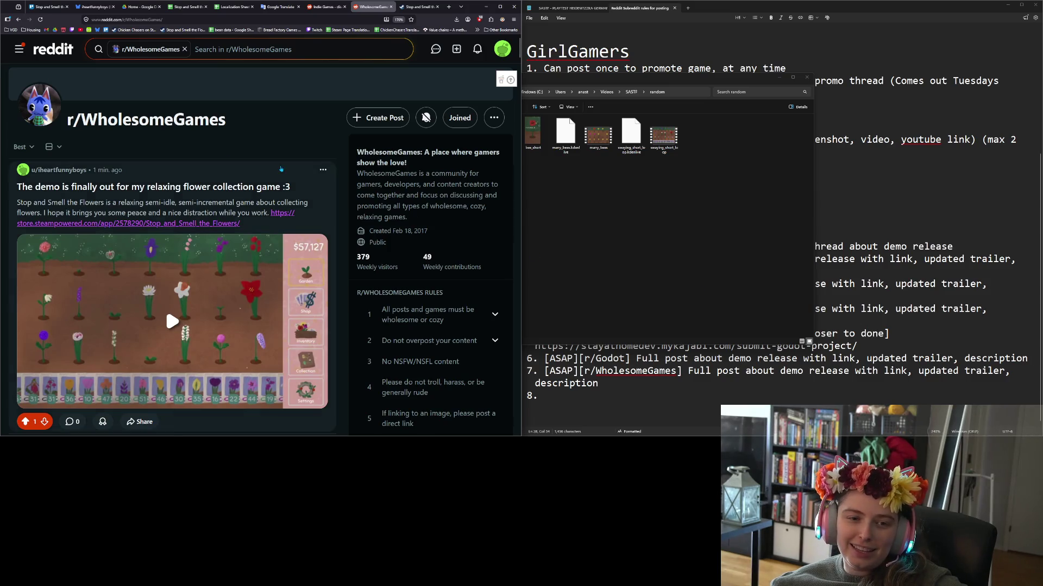
scroll(289, 188, down, 2)
scroll(289, 188, down, 2)
scroll(289, 189, up, 5)
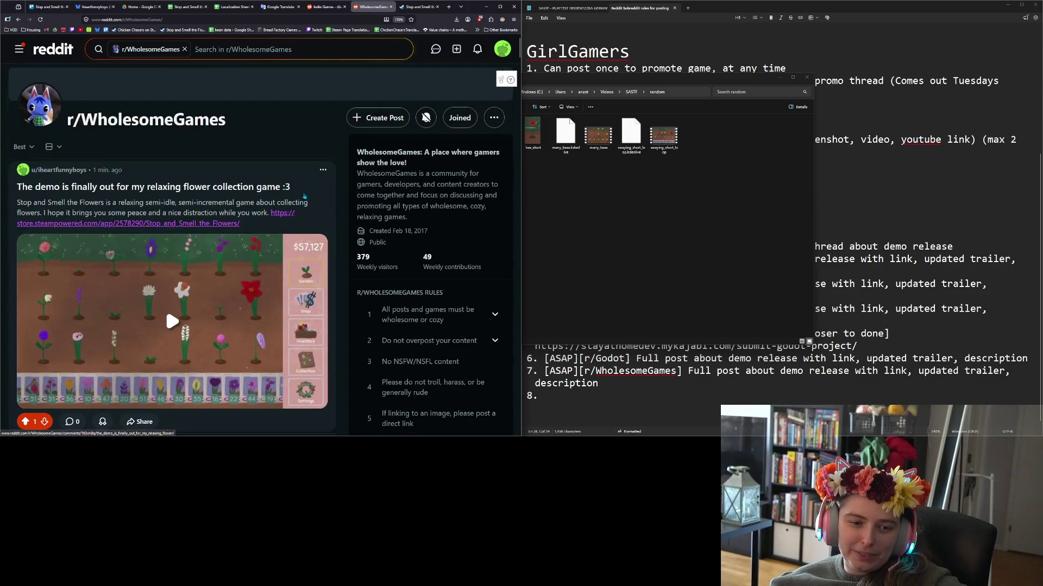
key(alt+Tab)
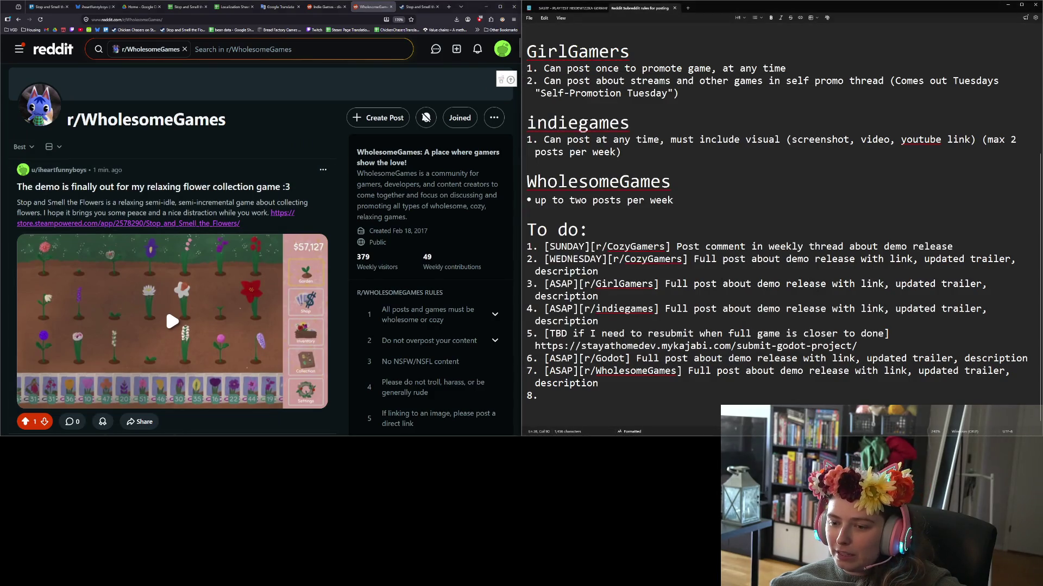
Append 'no other rules really' to the WholesomeGames note and correct the 'erally' typo.
click(769, 371)
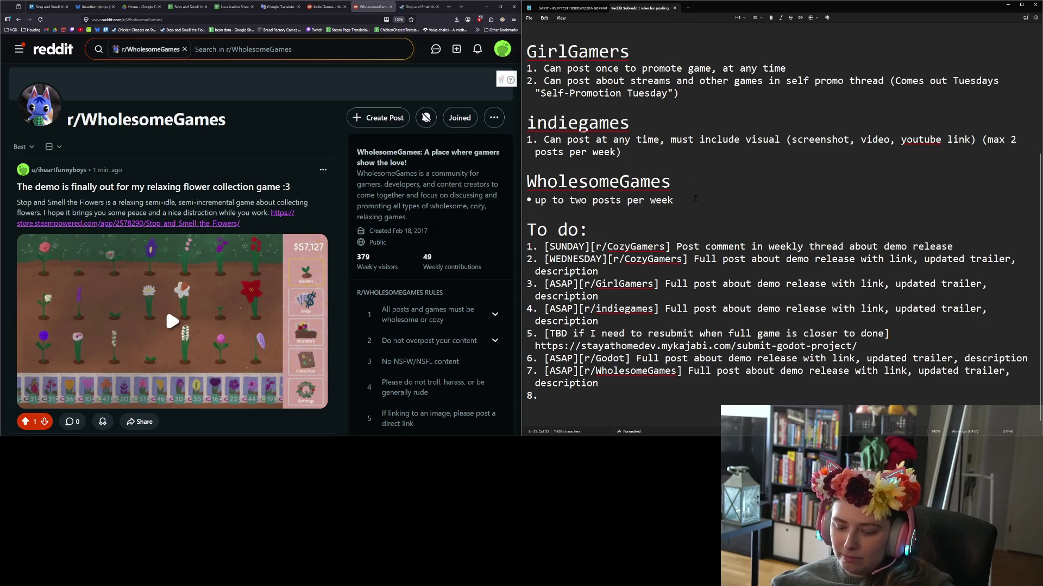
text(,no other rules )
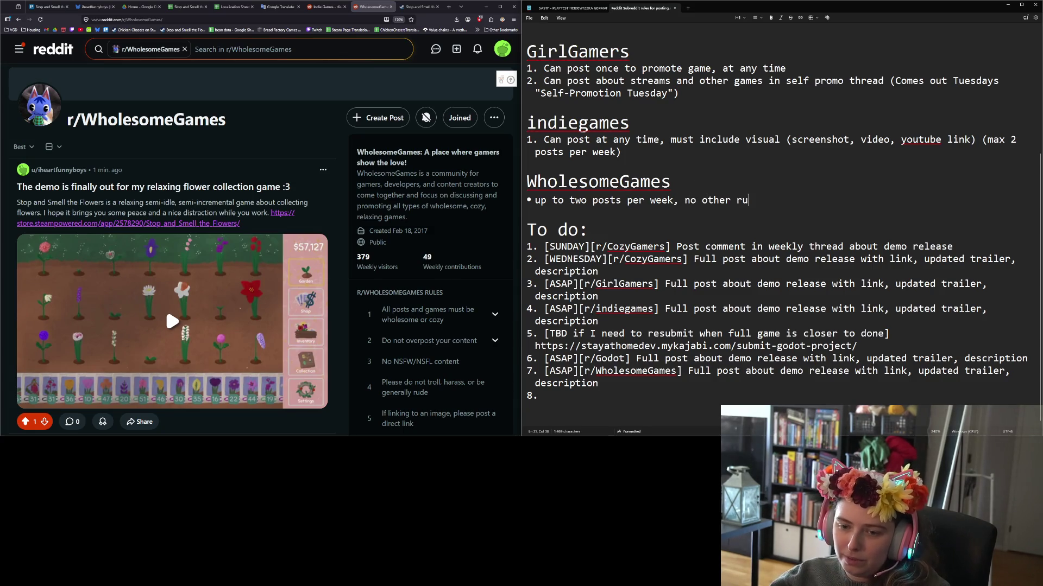
text(erally)
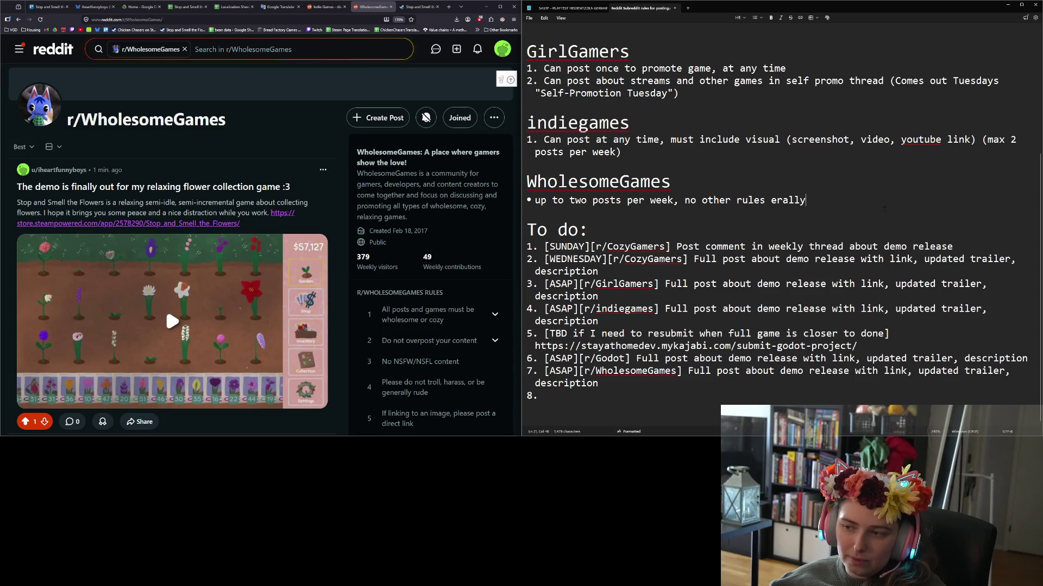
click(772, 200)
key(Delete)
key(Delete)
text(re)
key(Down)
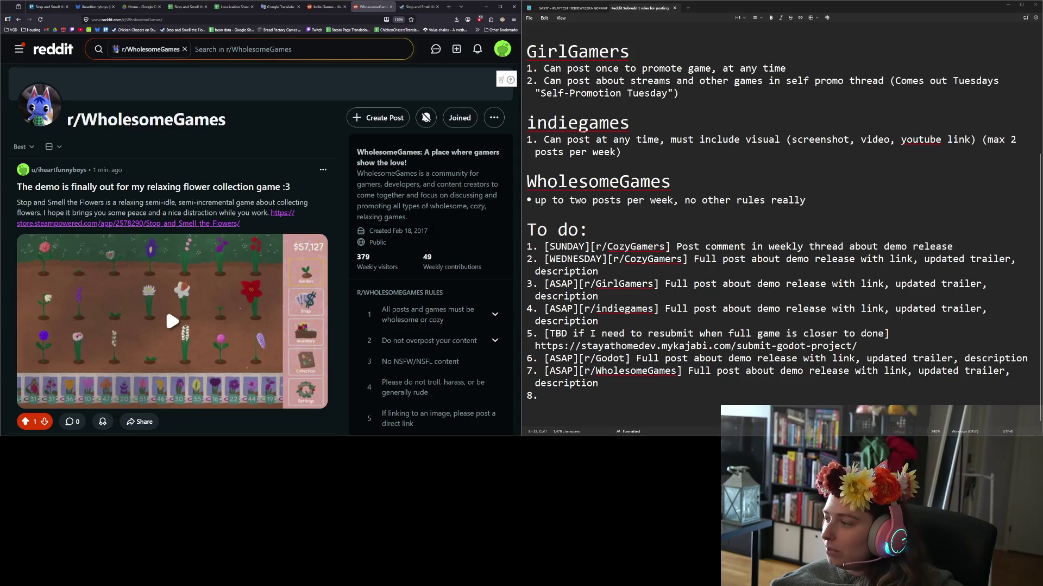
click(581, 127)
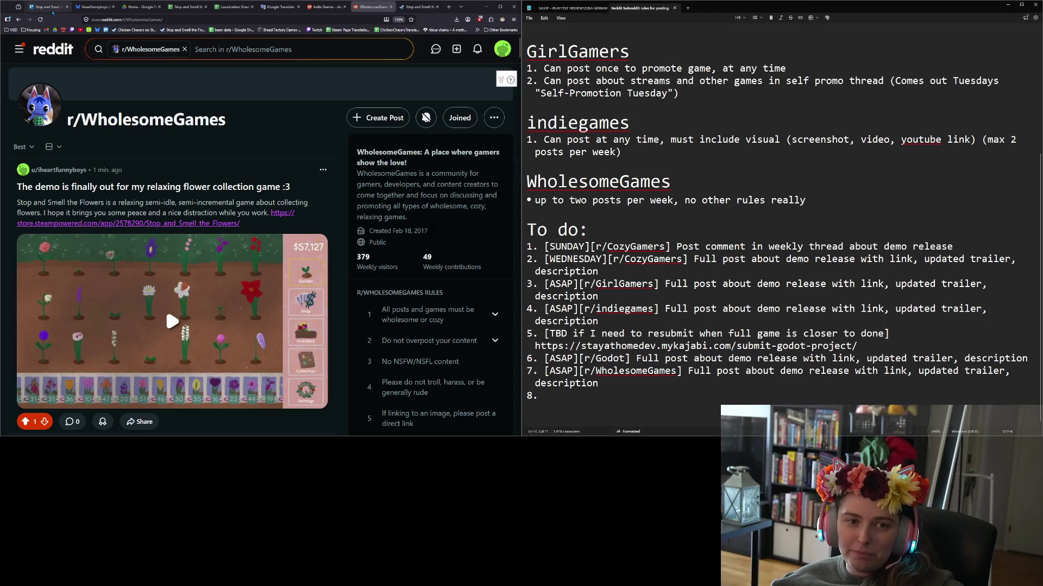
Move the 'Plan posts for reddit' card into the Done list.
click(49, 6)
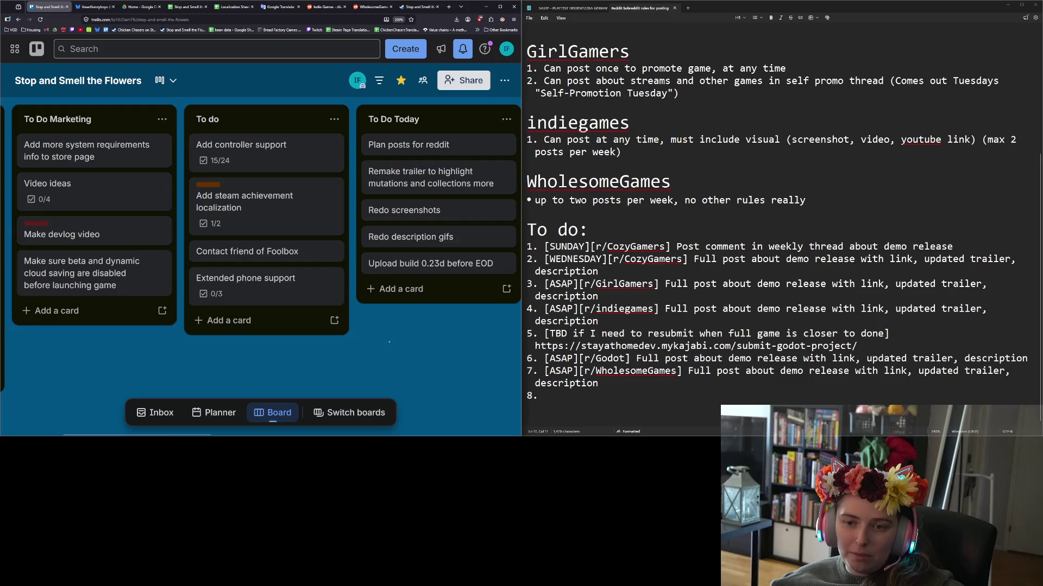
scroll(380, 256, right, 5)
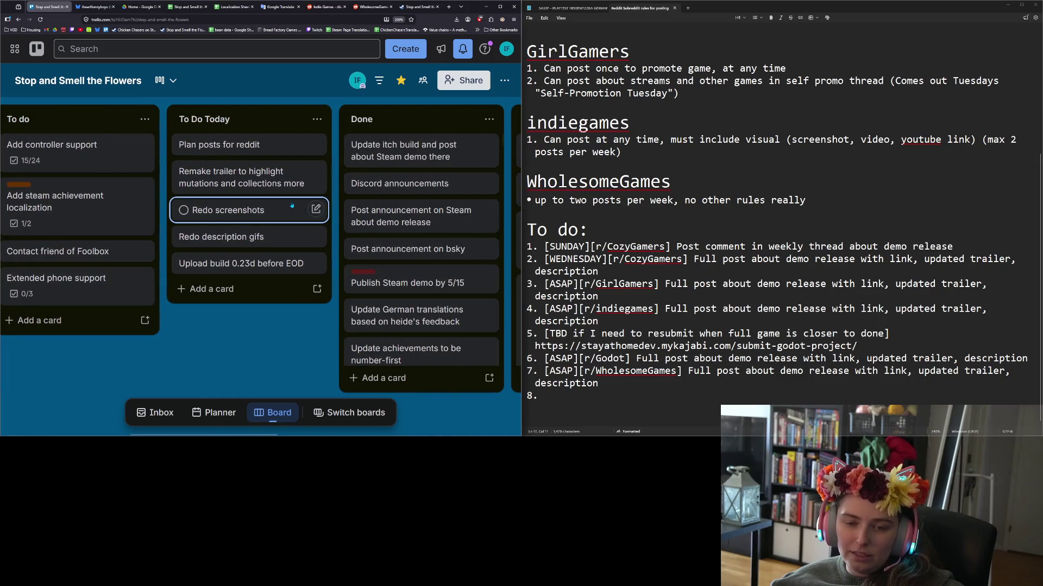
drag(217, 144, 407, 151)
Glance at the notes, then start a new blank card in the To do list.
click(589, 279)
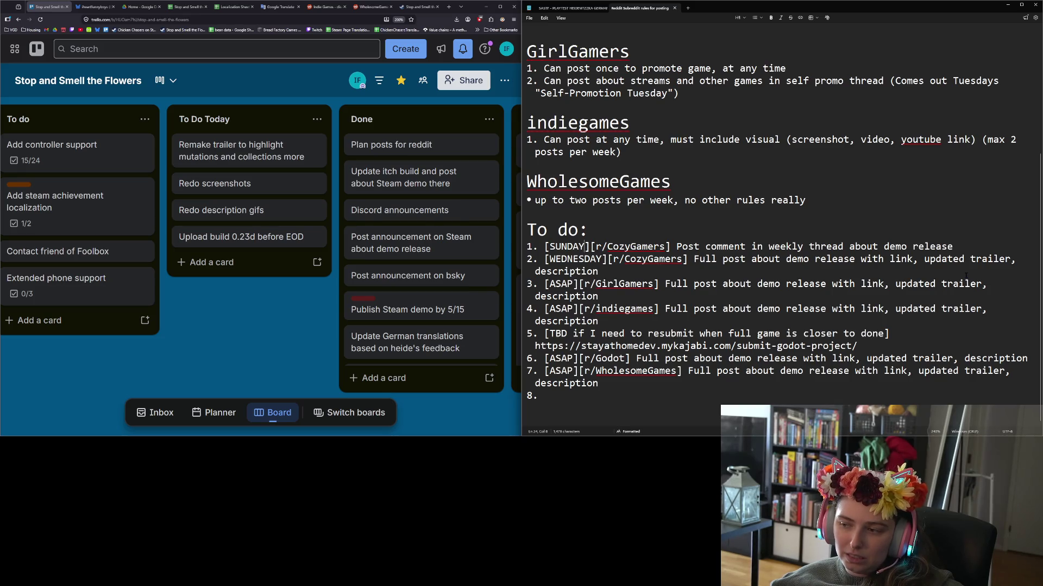
double_click(853, 247)
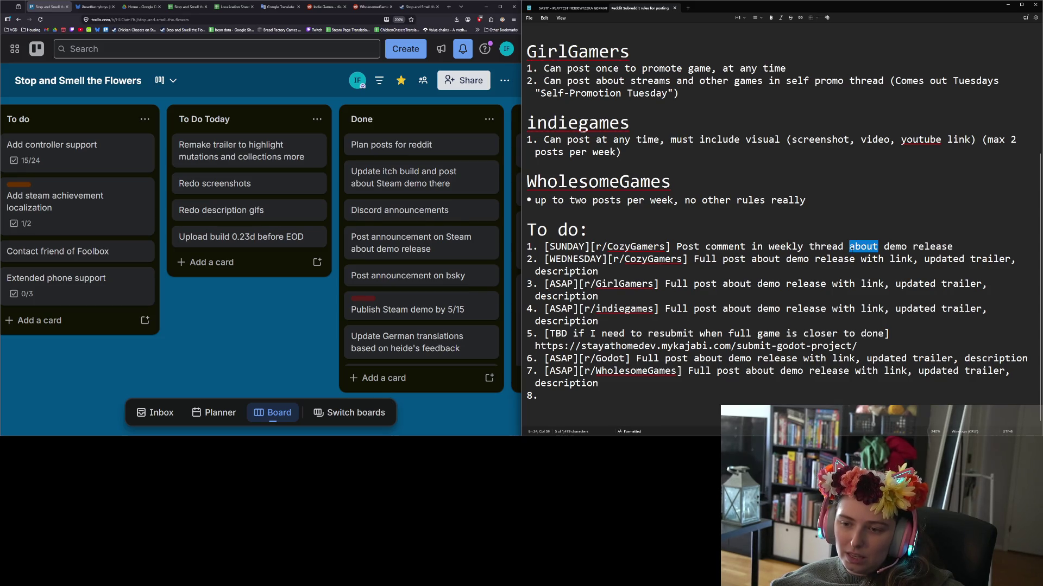
key(Left)
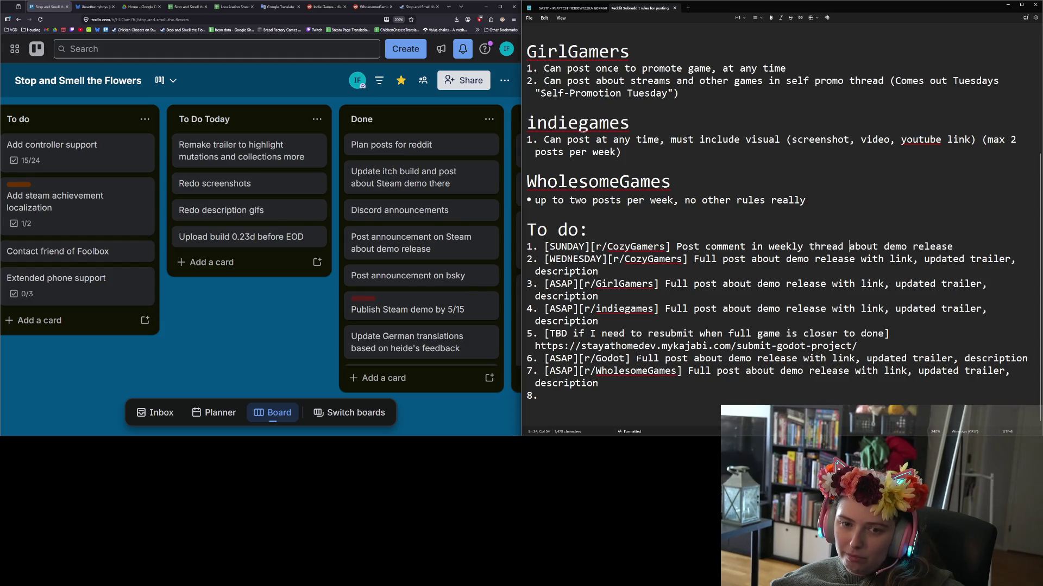
click(291, 332)
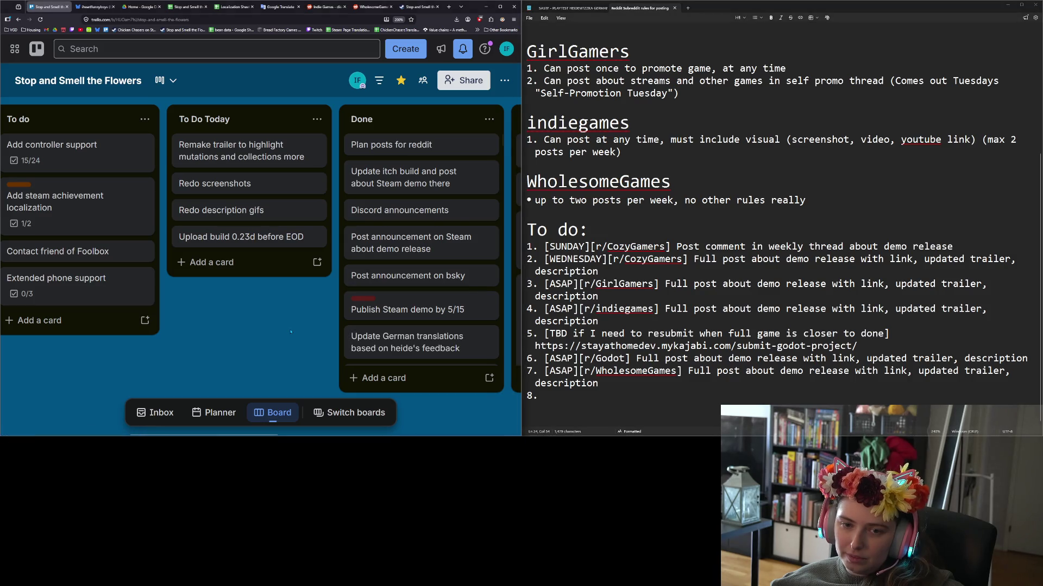
middle_click(266, 297)
middle_click(251, 301)
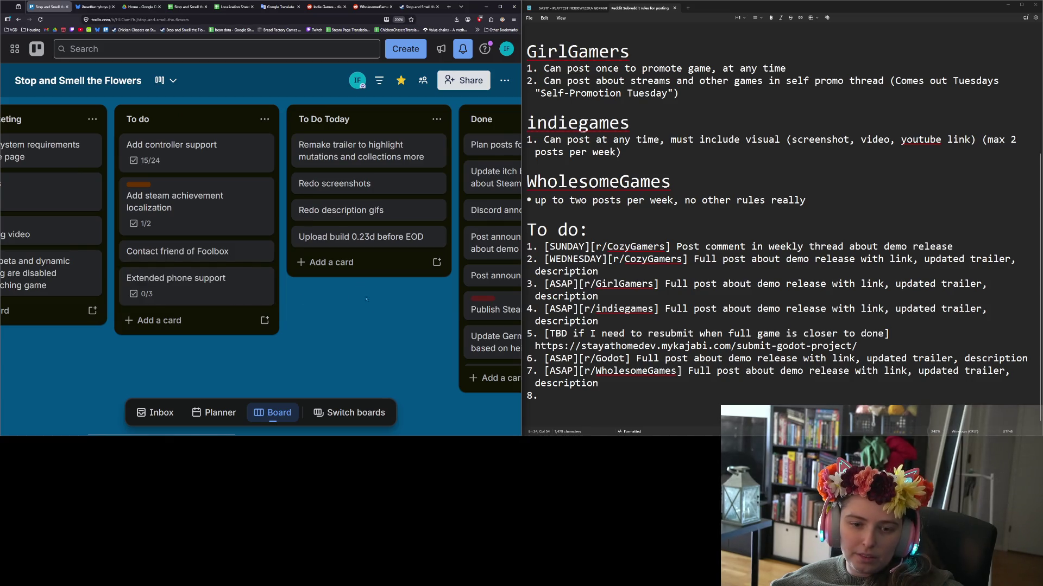
scroll(378, 315, left, 3)
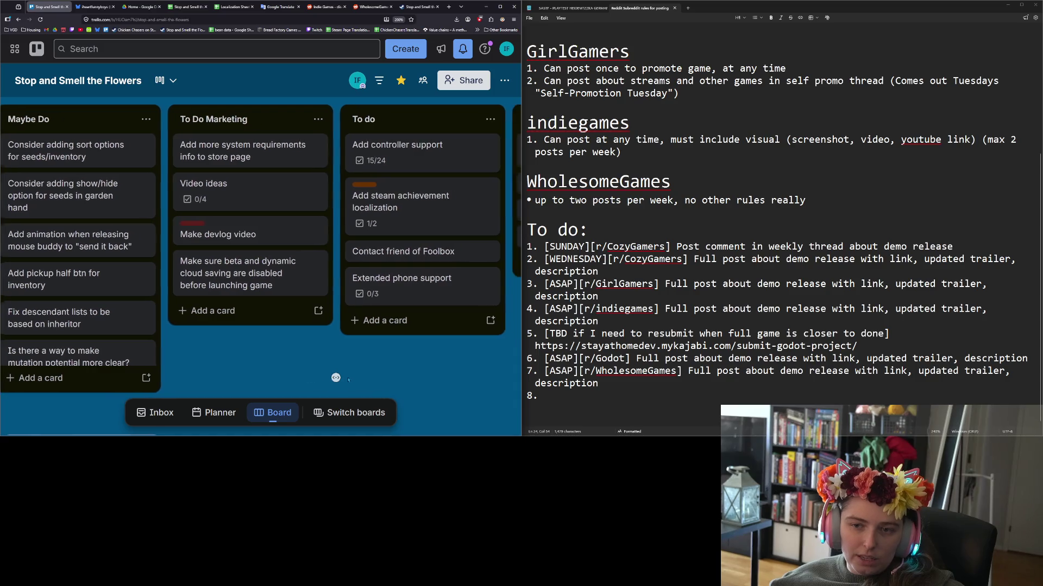
click(309, 321)
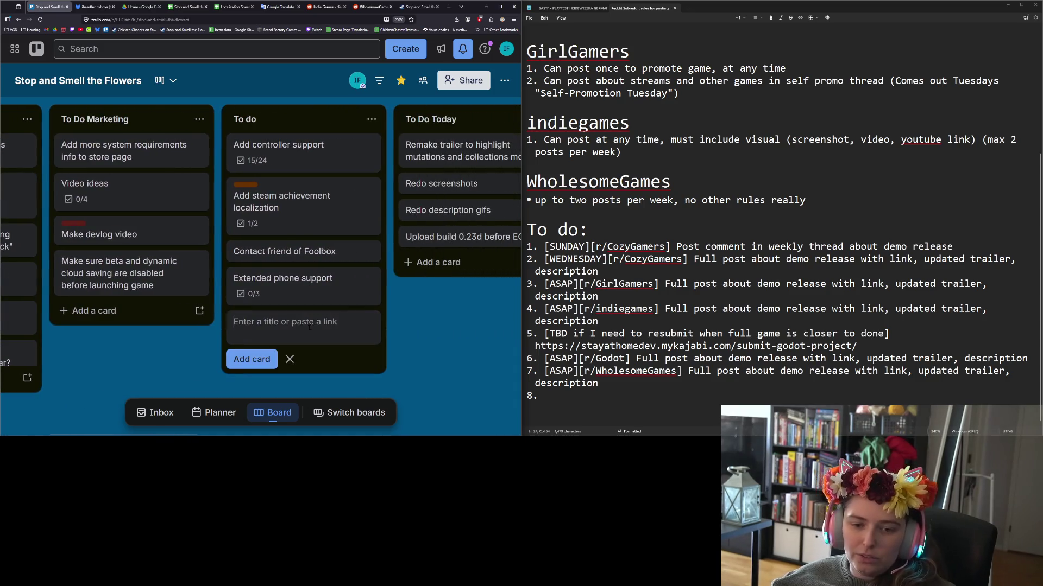
Add To do cards: Fix arabic translations, the left-to-right hbox fix, and remove wrapping on volume bars.
text(Fix arabic transal)
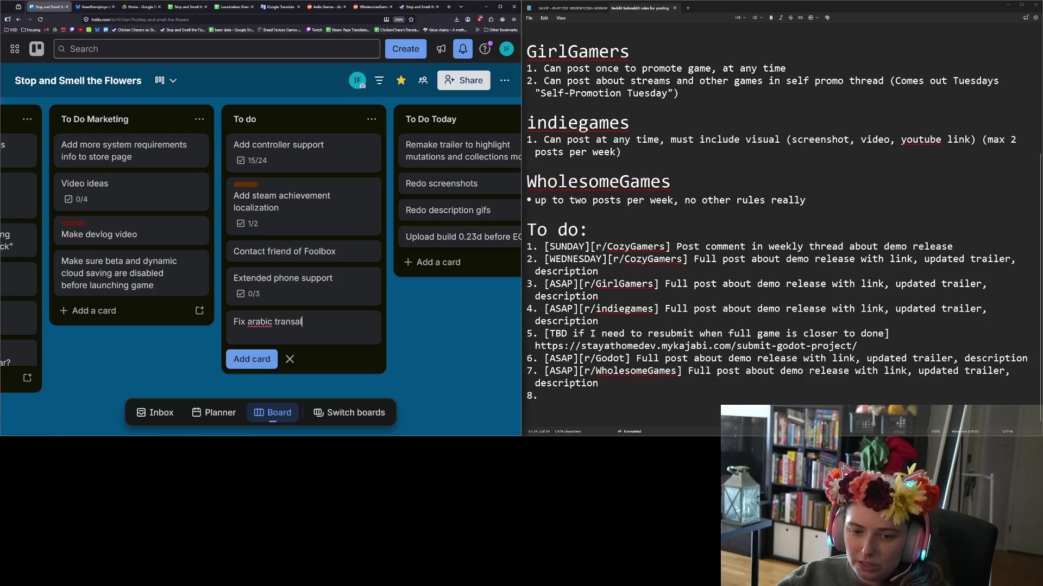
key(BackSpace)
key(BackSpace)
text(la)
key(Return)
text(Fix left-to-r)
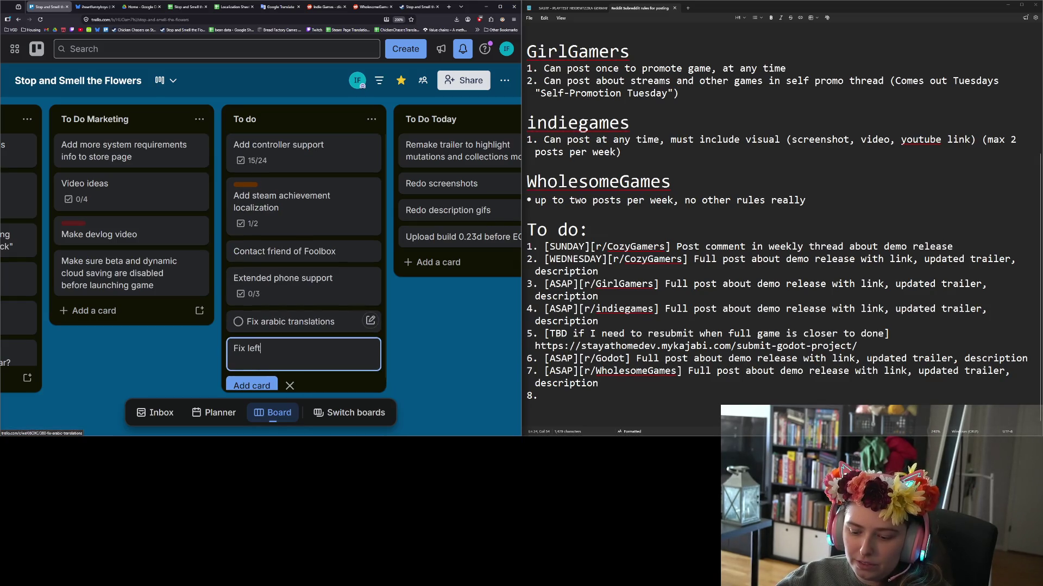
text(ight to)
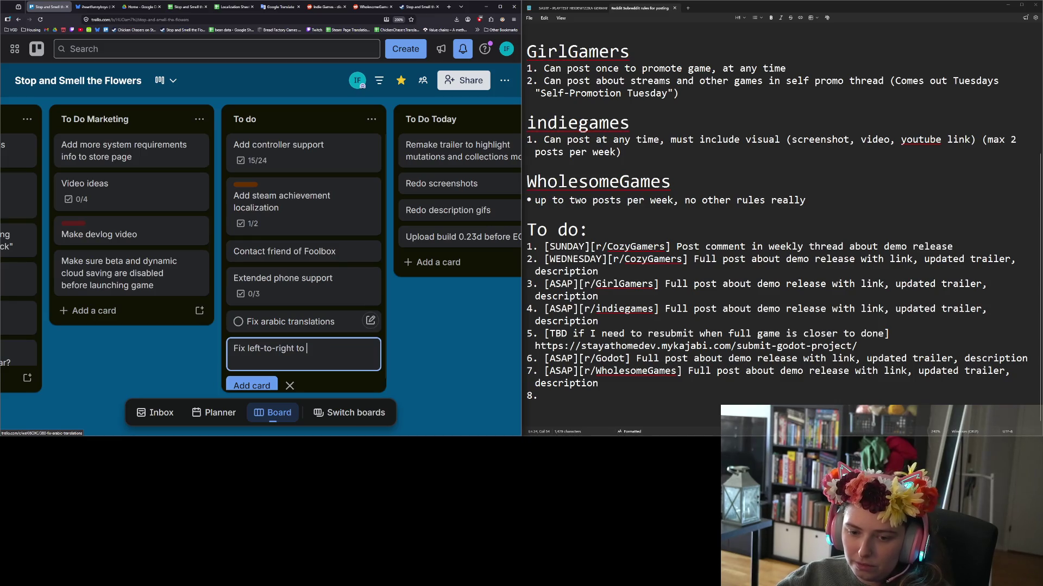
text( localization controlled be)
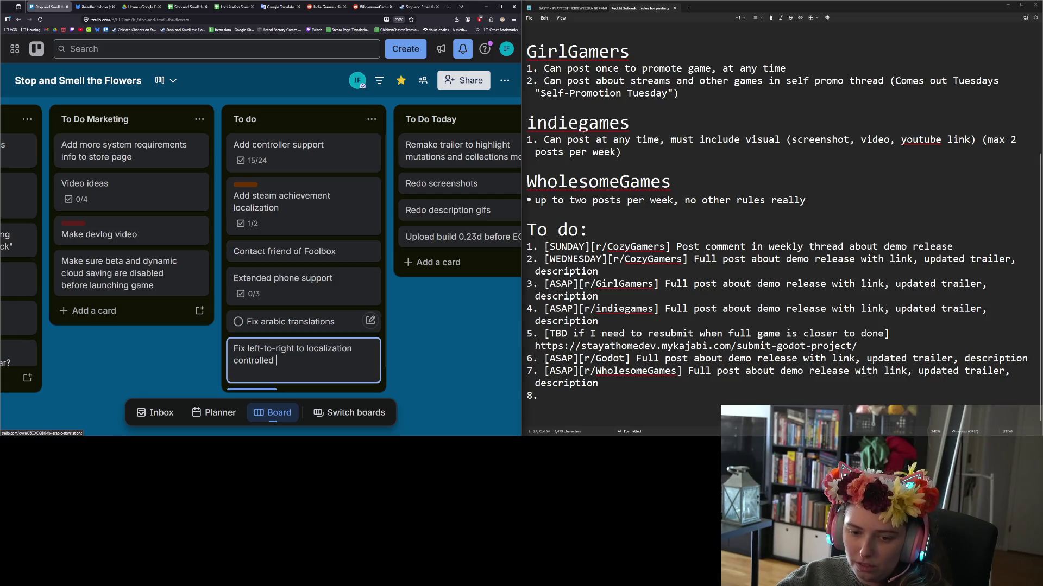
text(low top-most h)
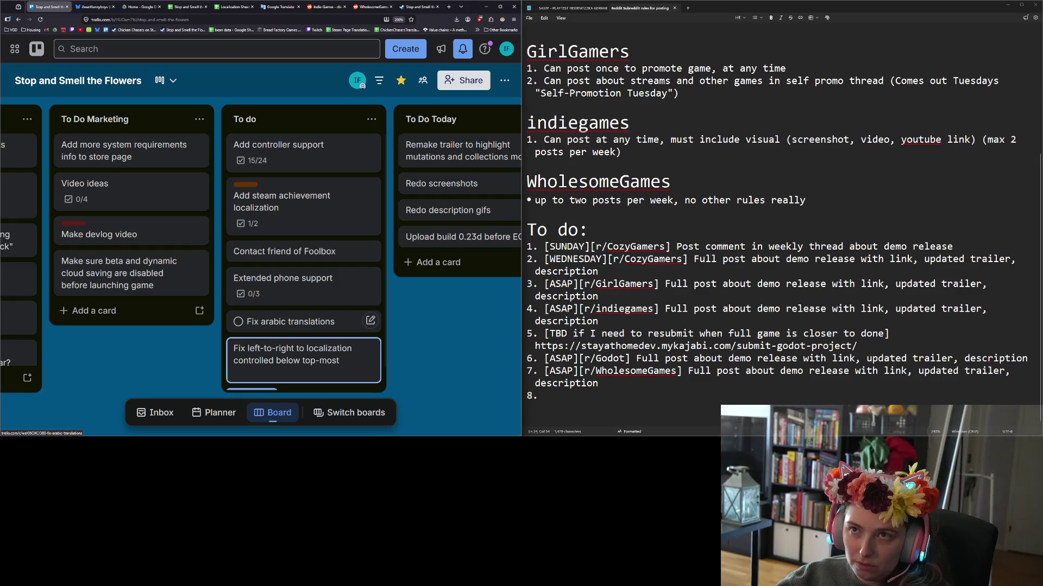
text(box)
key(Return)
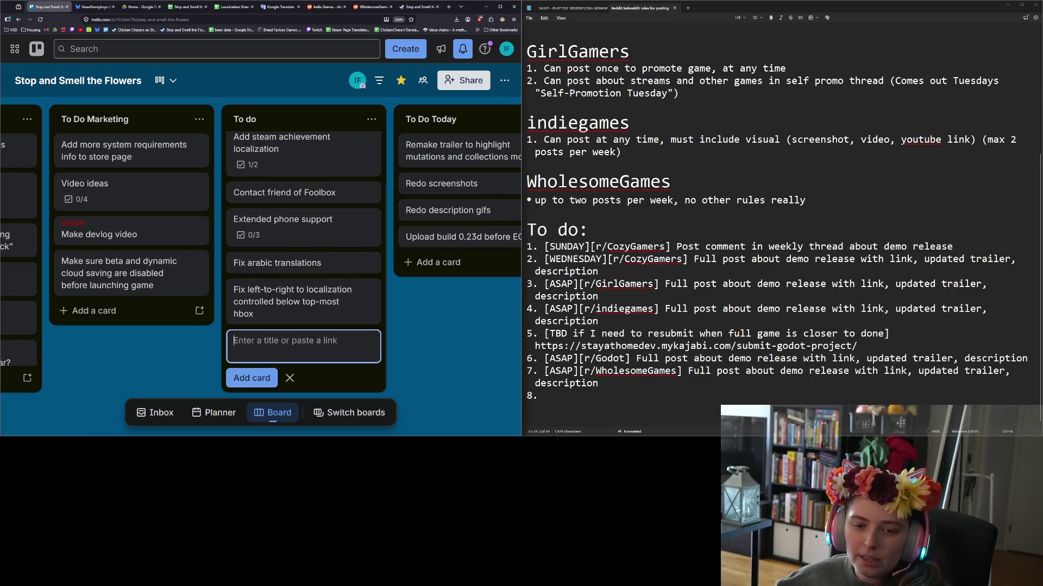
text(firemove tax)
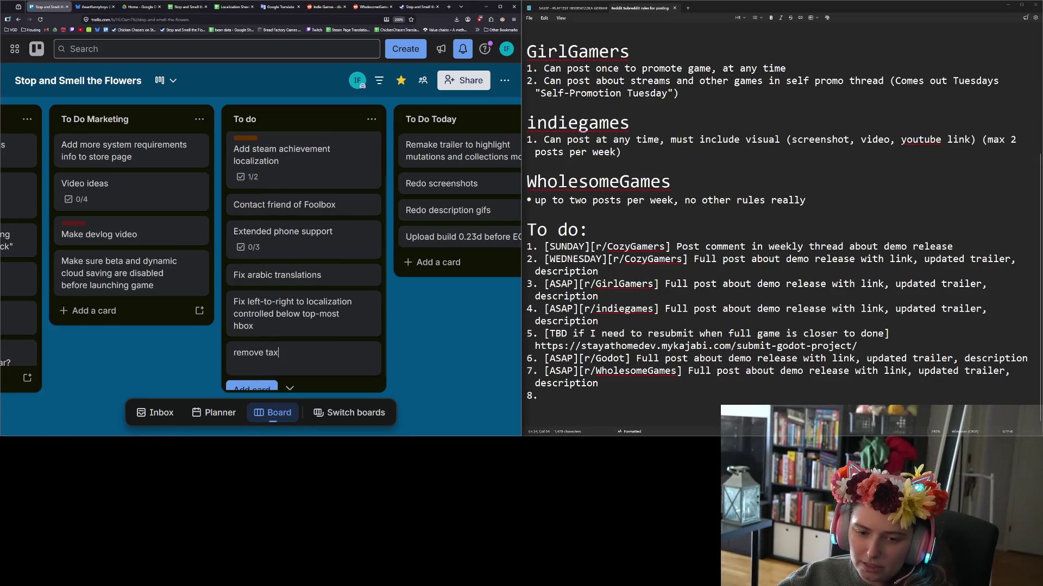
text(wrapping on)
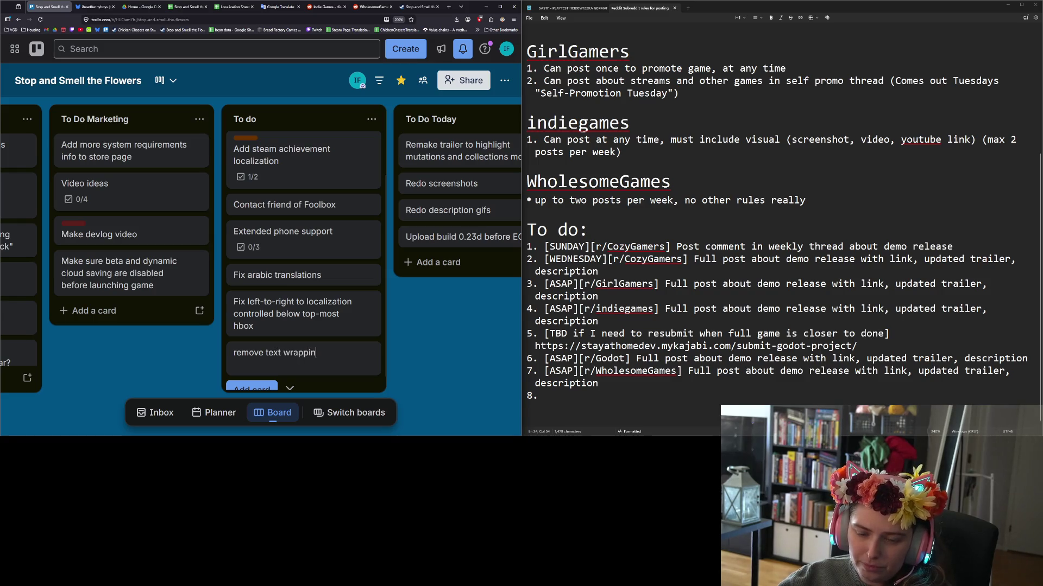
text( volu)
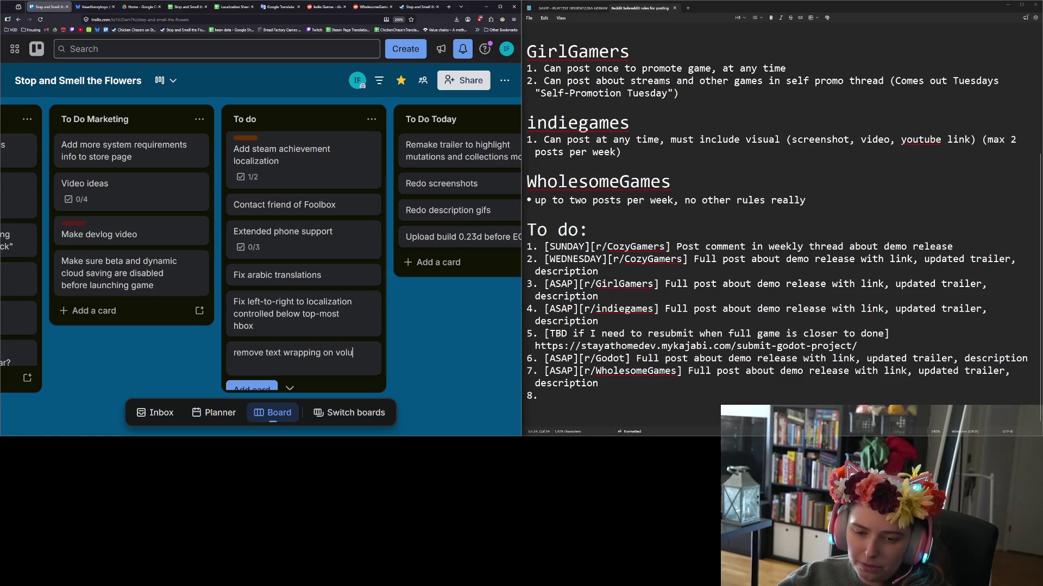
text( bars)
key(Return)
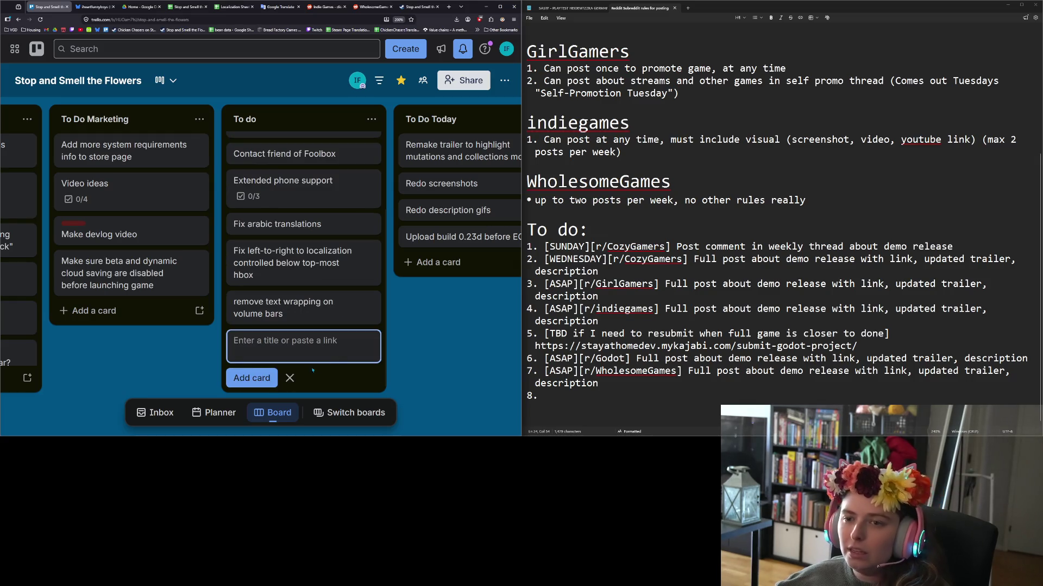
key(Escape)
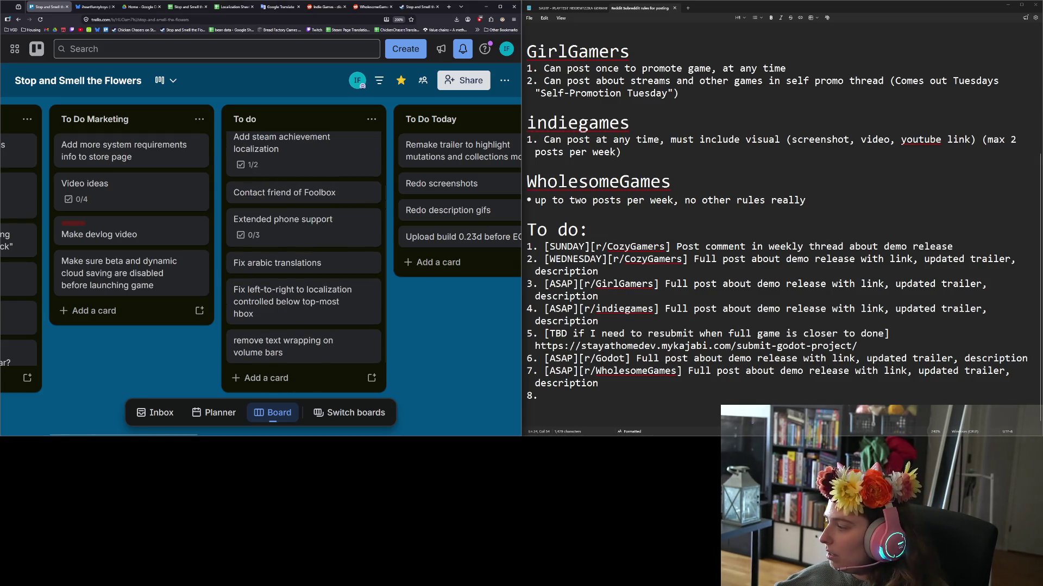
key(alt+Tab)
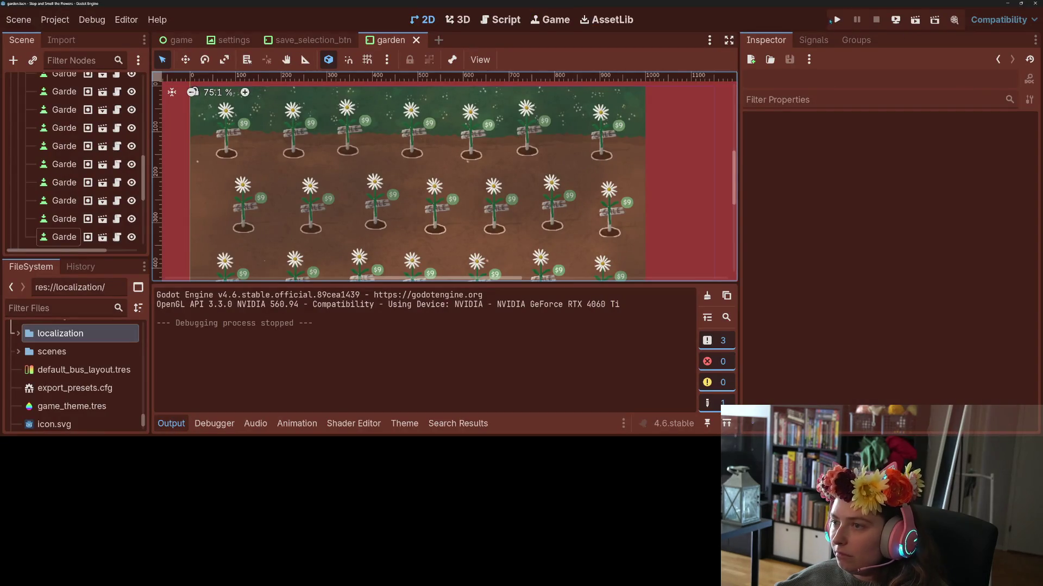
Run the game and switch its language to Arabic (العربية) in Settings.
click(838, 20)
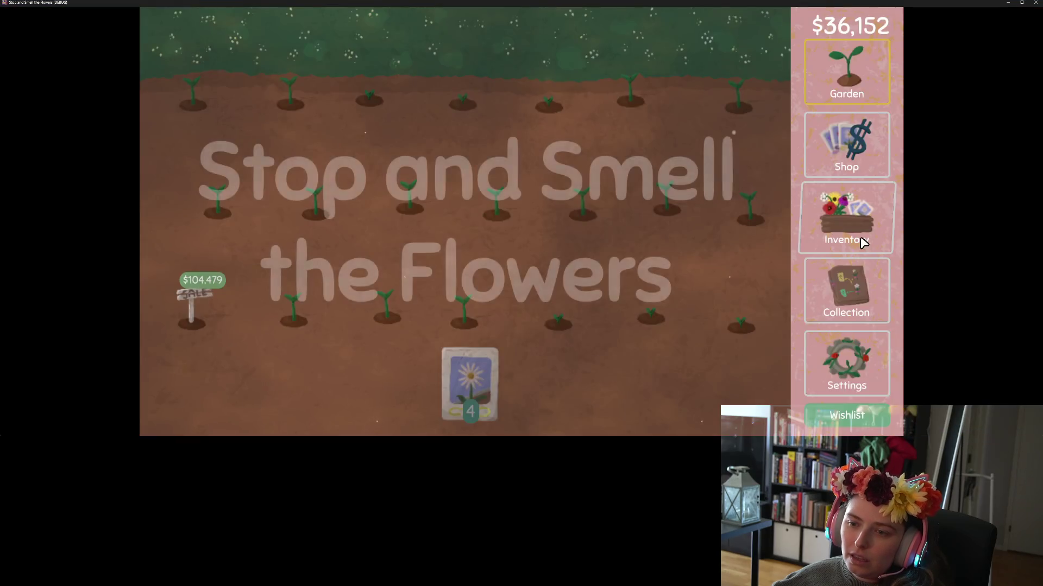
click(875, 376)
click(767, 27)
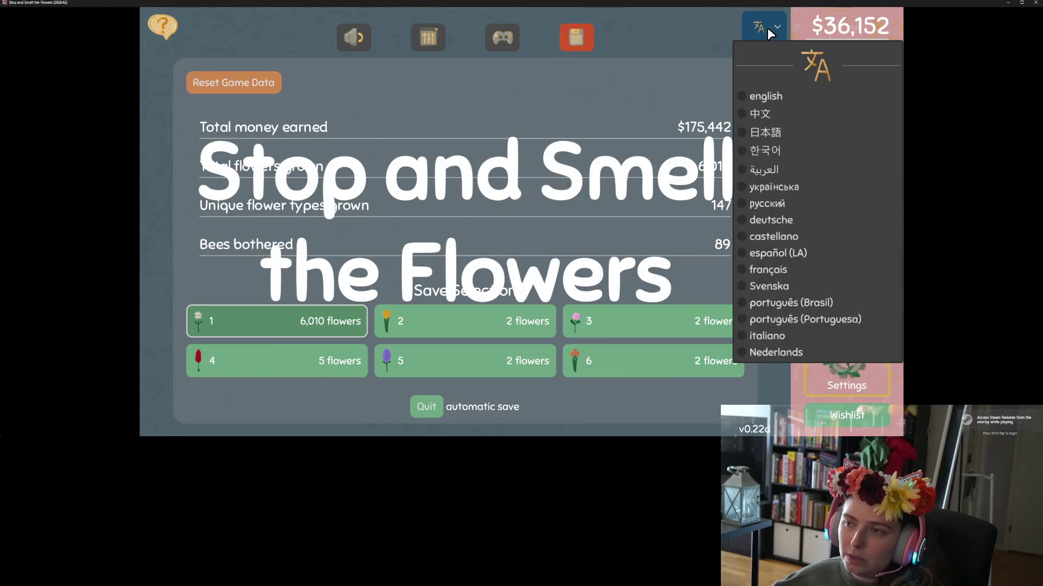
click(757, 167)
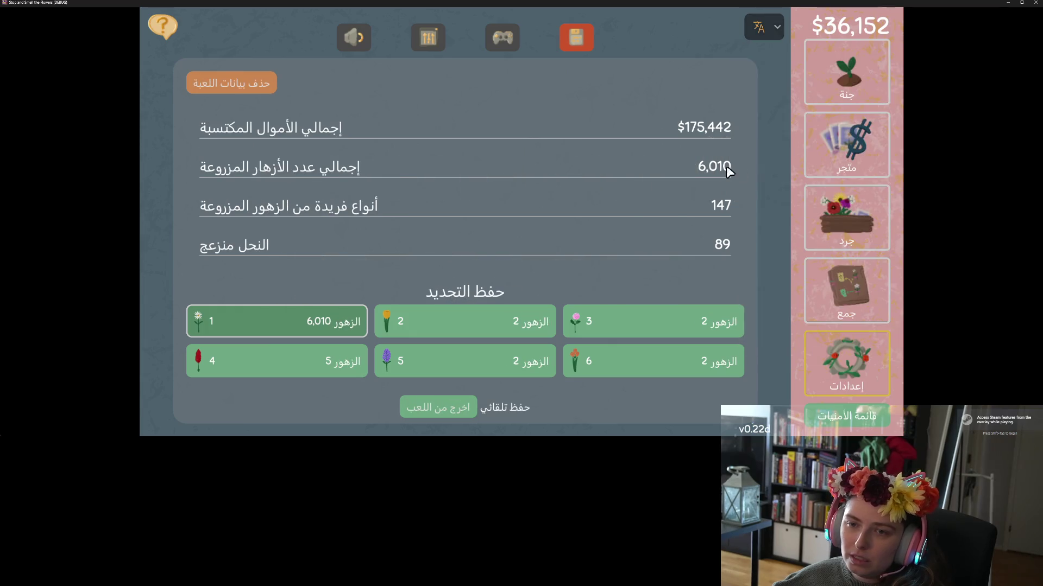
Review the Arabic interface across volume, display, controls and save/statistics settings tabs.
click(349, 35)
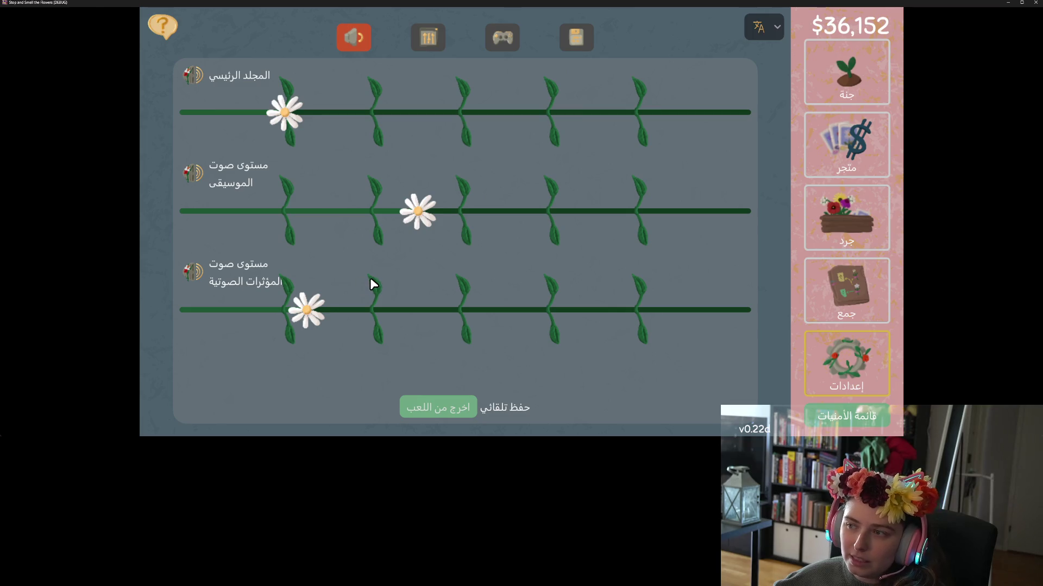
click(850, 66)
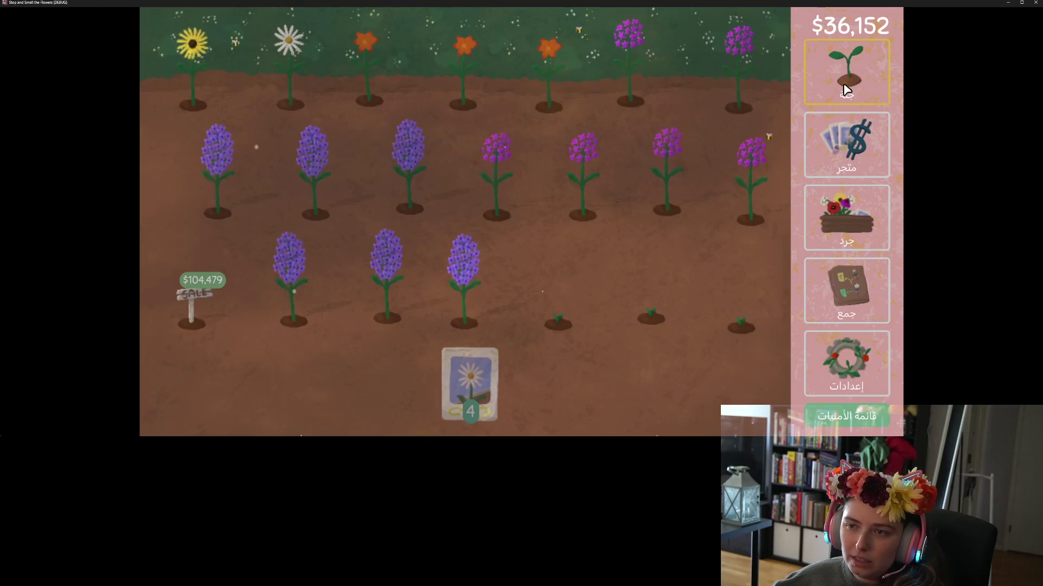
click(846, 296)
click(844, 355)
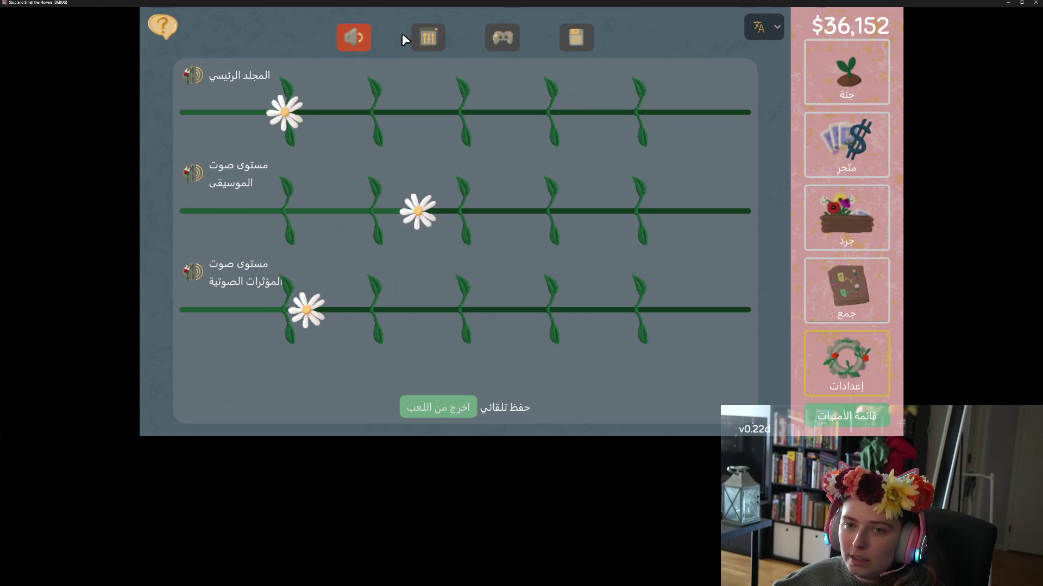
click(431, 37)
click(500, 41)
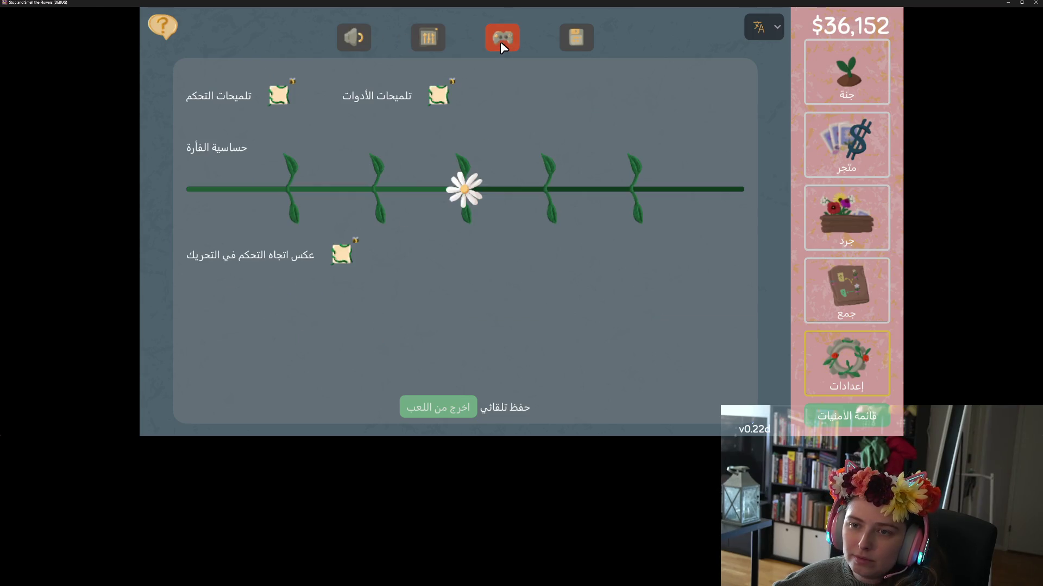
click(584, 38)
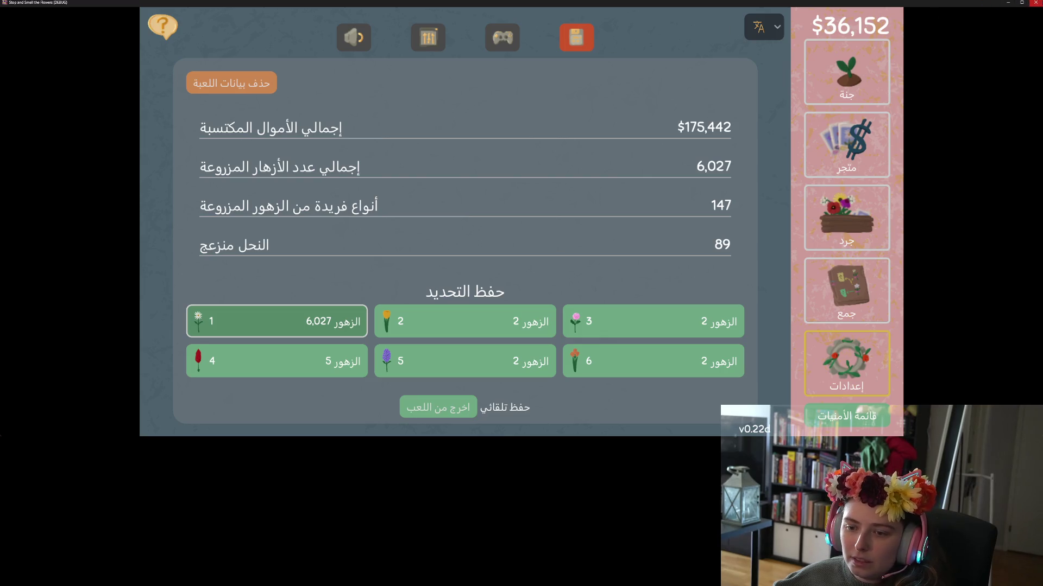
Quit the running game and return to the Trello board.
click(1035, 2)
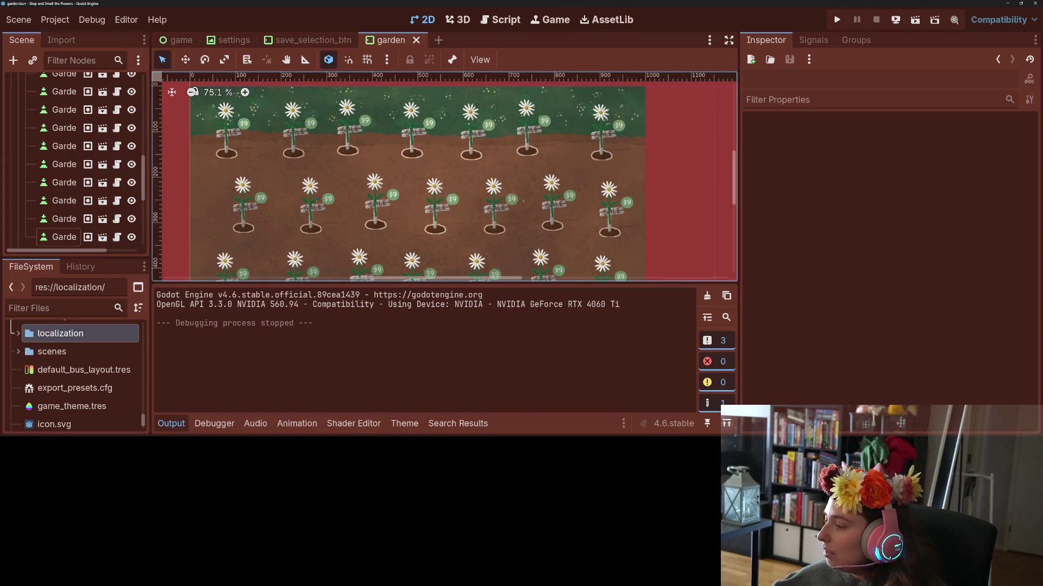
key(alt+Tab)
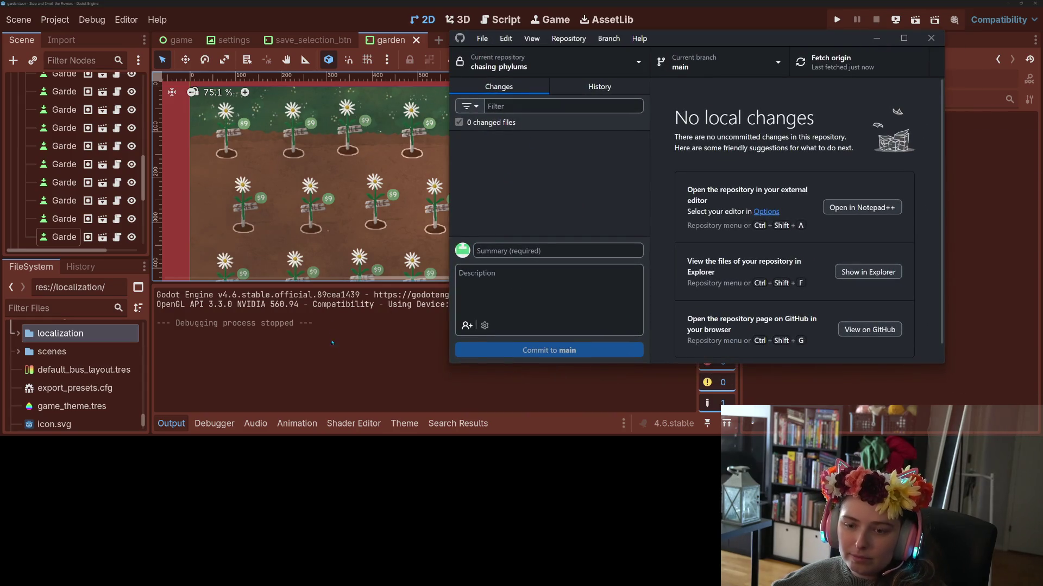
key(alt+Tab)
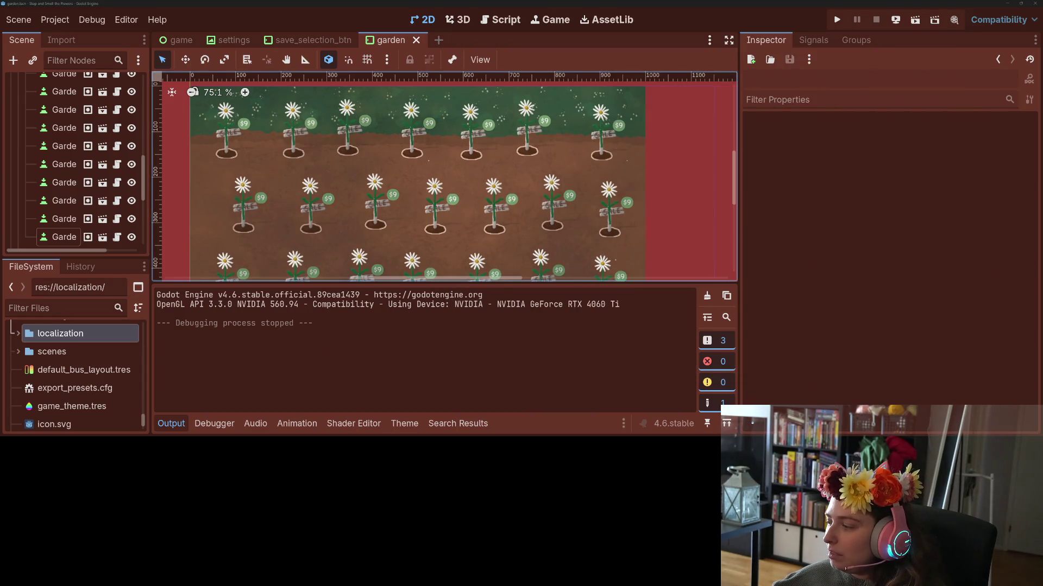
key(alt+Tab)
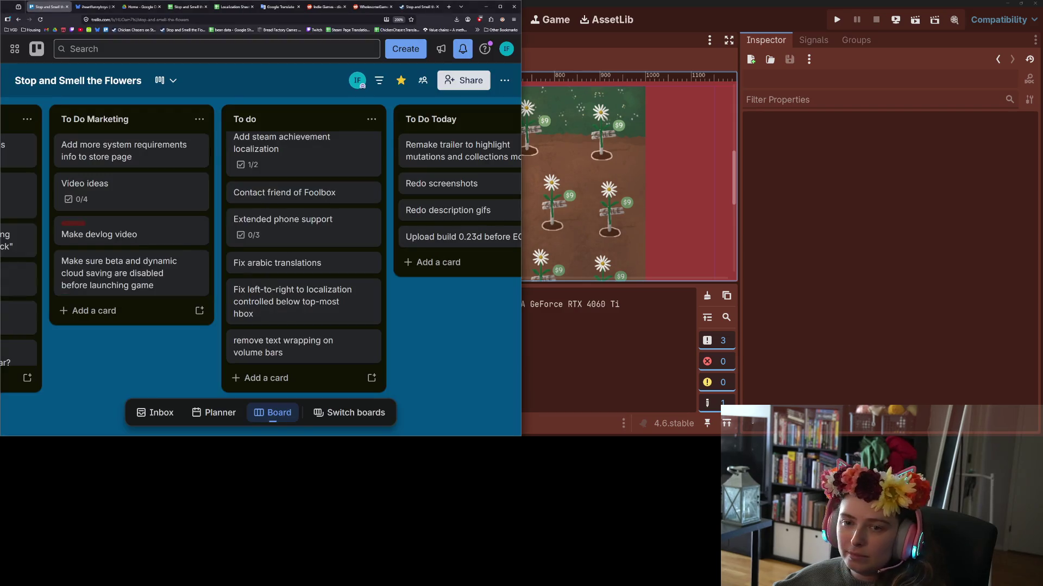
Drag the localization fix cards, including 'Fix arabic translations', from To do into To Do Today, then review the board.
mouse_move(314, 310)
mouse_down()
mouse_move(380, 266)
mouse_move(372, 142)
mouse_up()
mouse_move(174, 314)
mouse_down()
mouse_move(359, 191)
mouse_move(358, 255)
mouse_move(369, 201)
mouse_move(386, 190)
mouse_up()
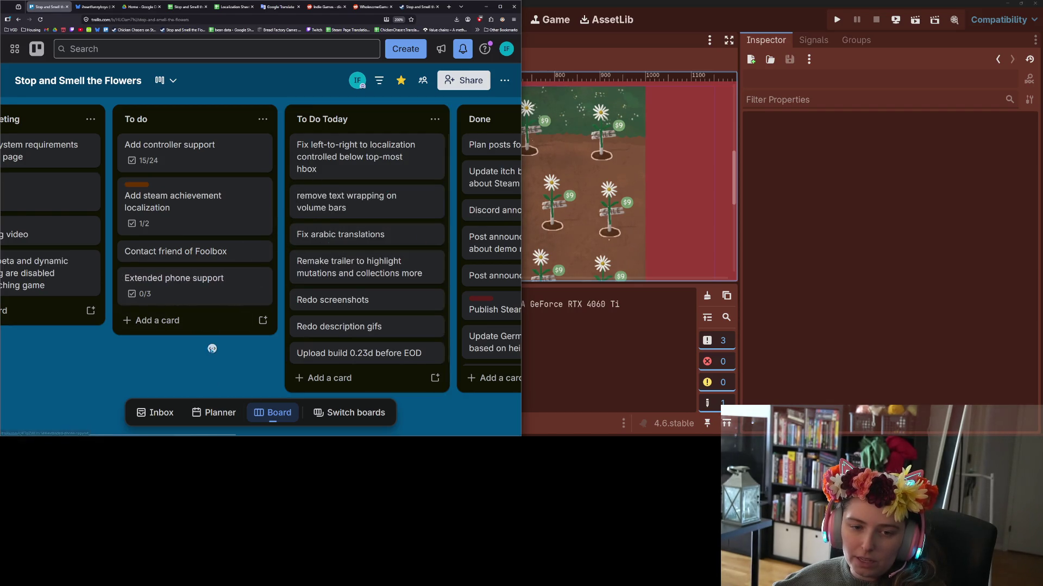
scroll(209, 349, left, 4)
scroll(196, 342, left, 2)
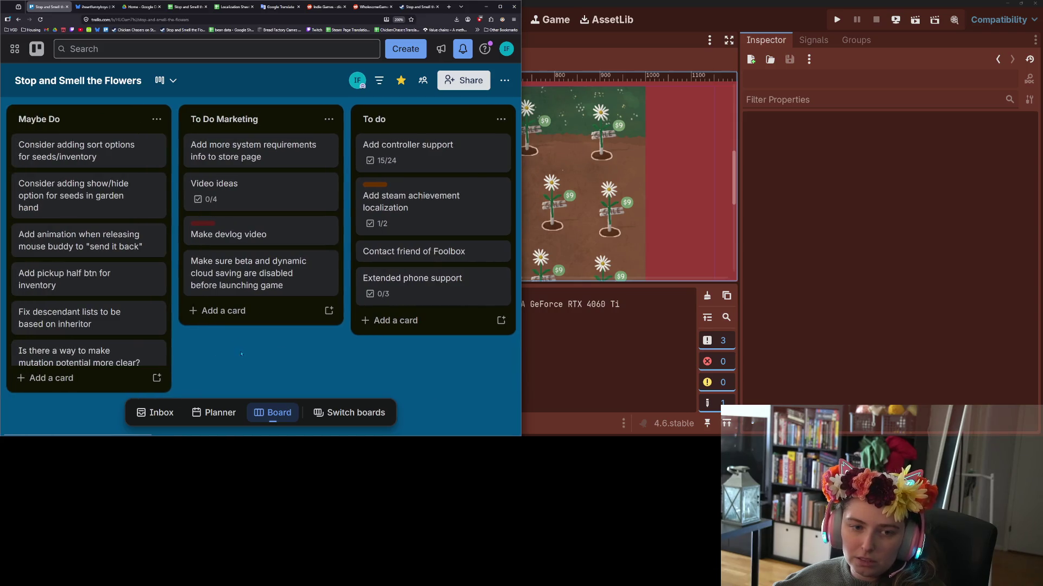
scroll(228, 353, right, 5)
scroll(224, 354, left, 2)
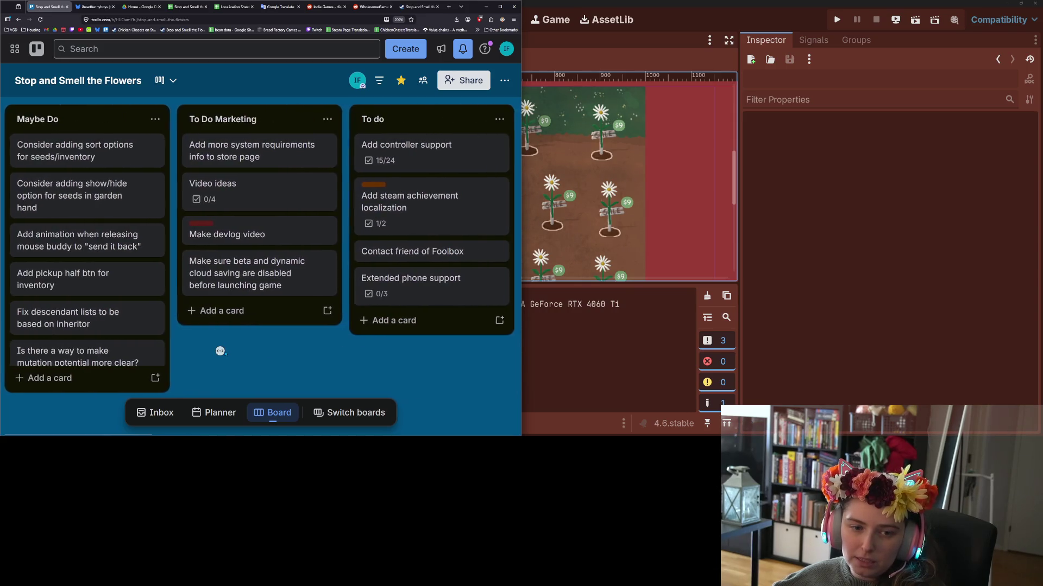
scroll(130, 315, down, 3)
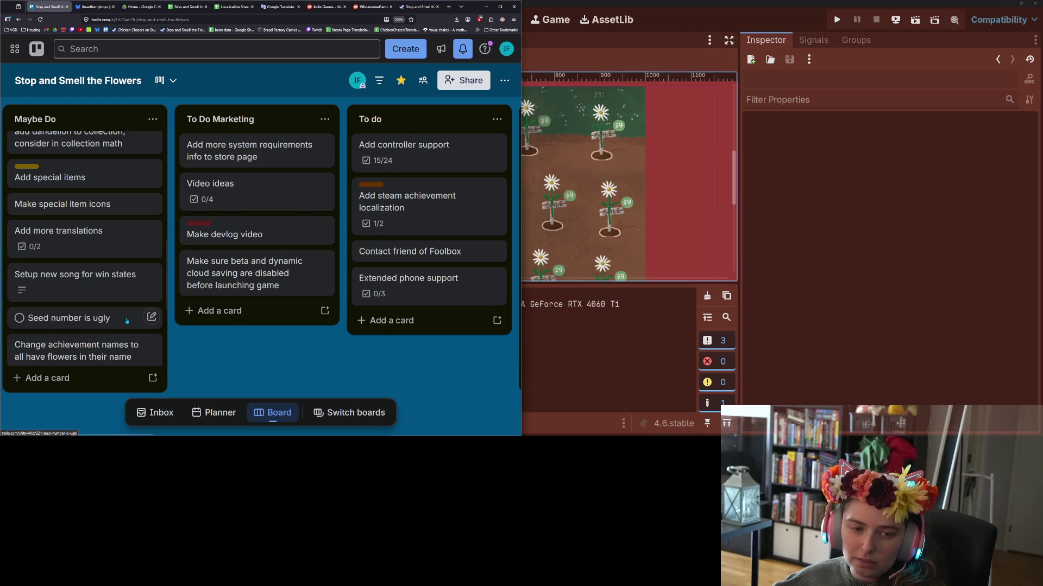
scroll(127, 321, down, 3)
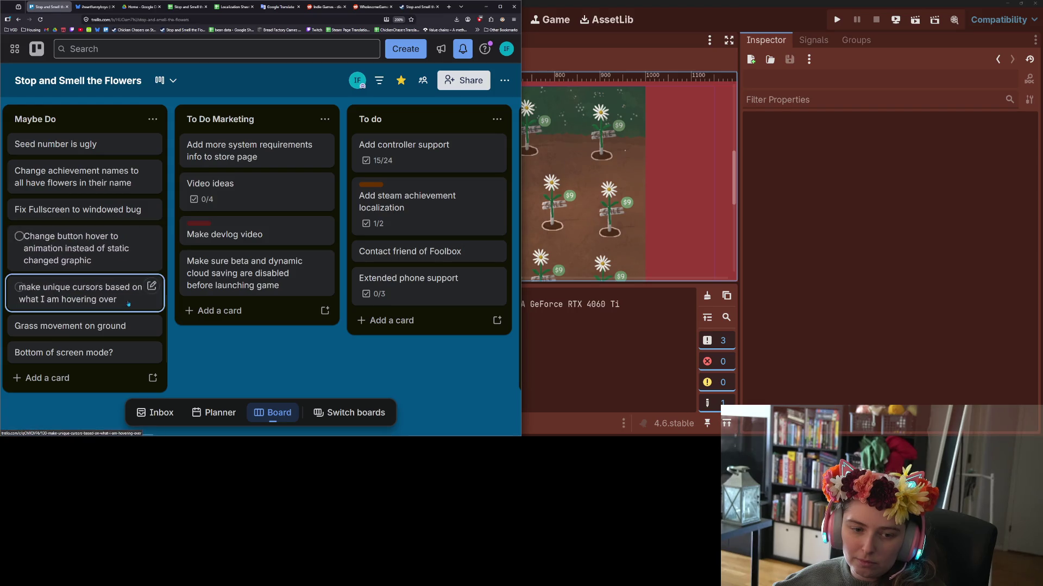
scroll(127, 293, up, 5)
scroll(127, 307, up, 2)
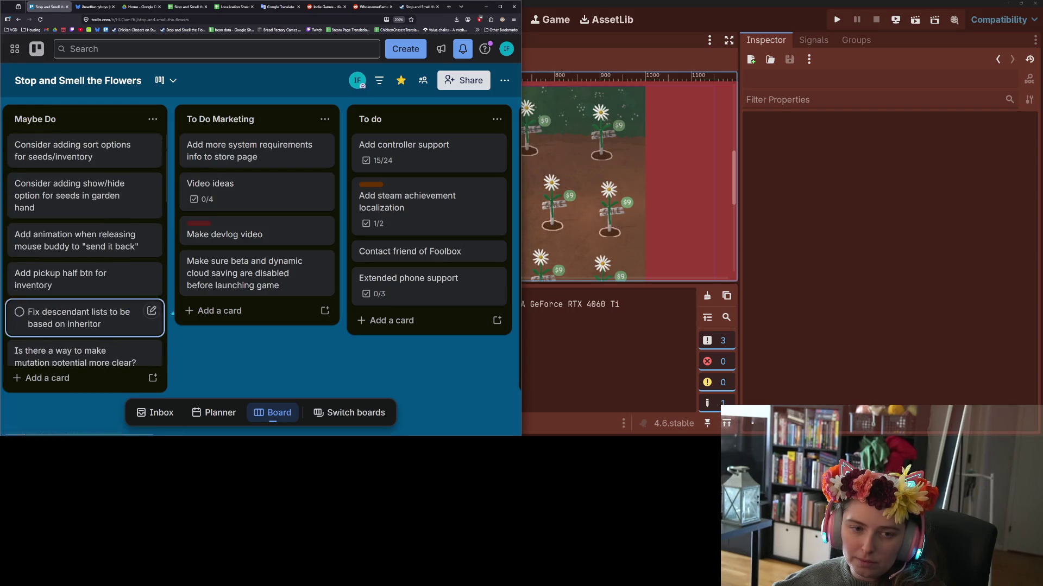
scroll(217, 337, right, 8)
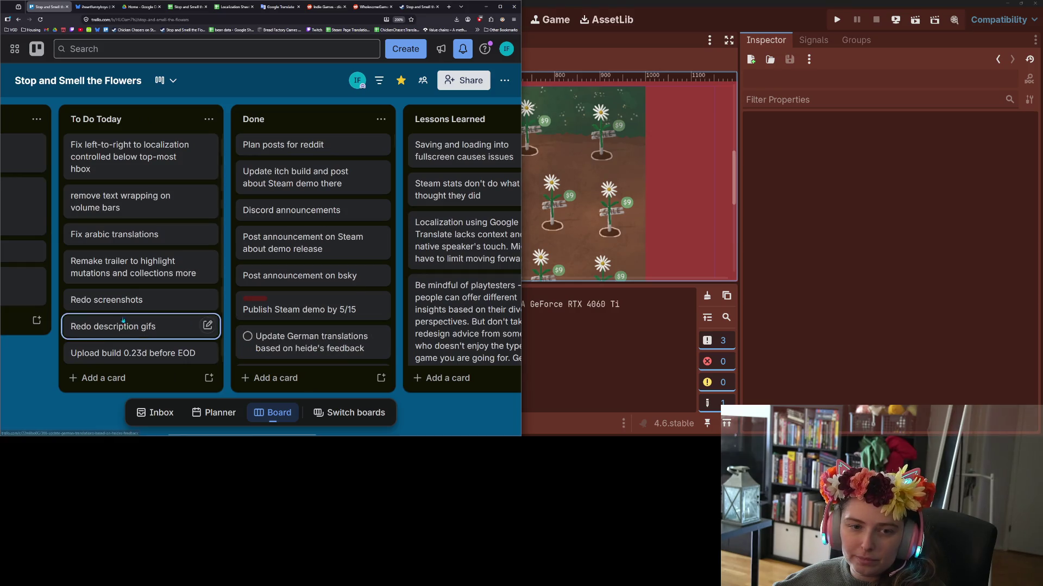
scroll(76, 399, left, 2)
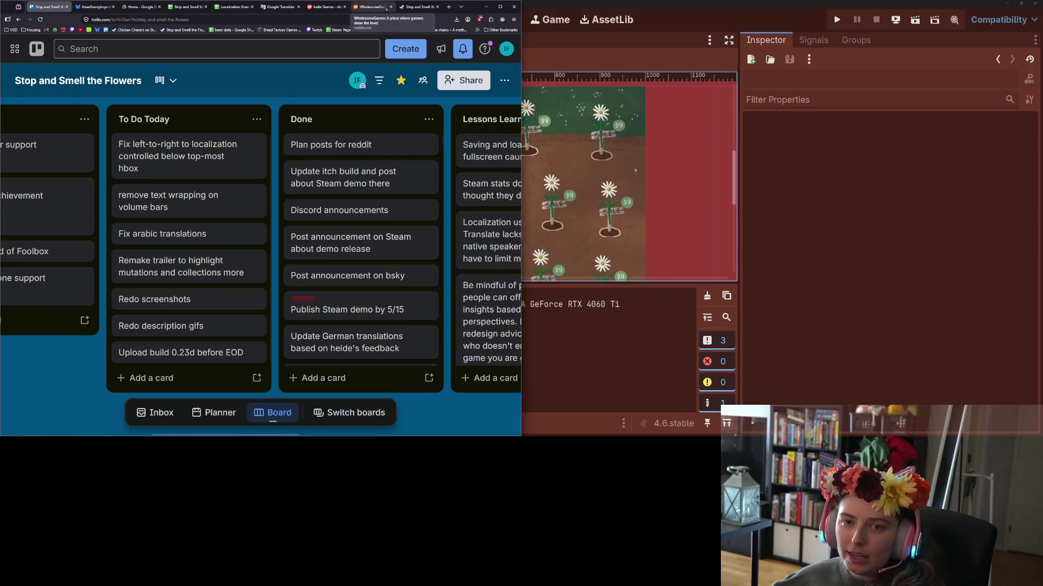
Close the r/WholesomeGames, Steam store, r/indiegames and Google Translate tabs in Chrome.
click(368, 7)
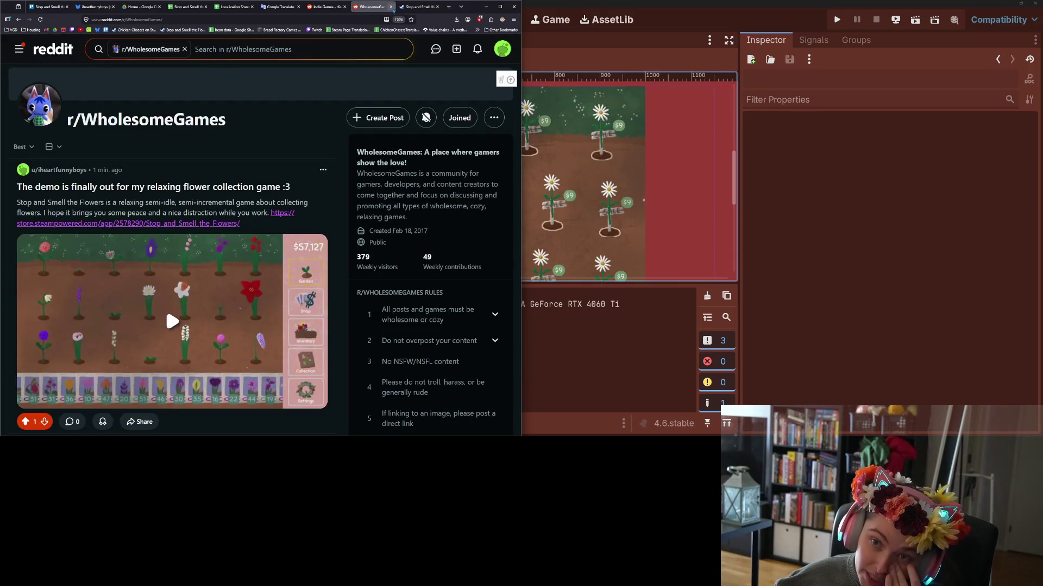
click(390, 7)
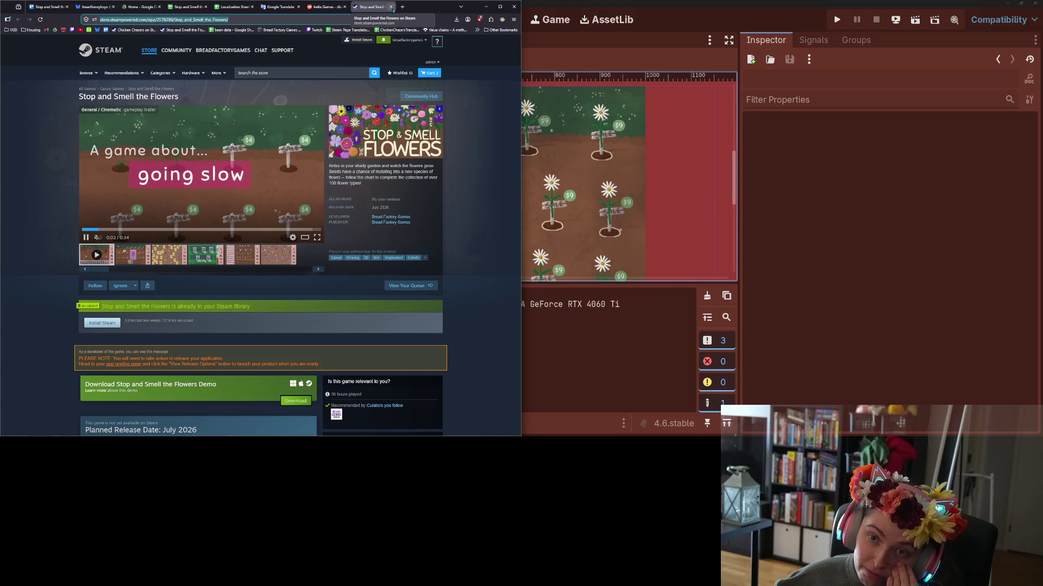
click(391, 6)
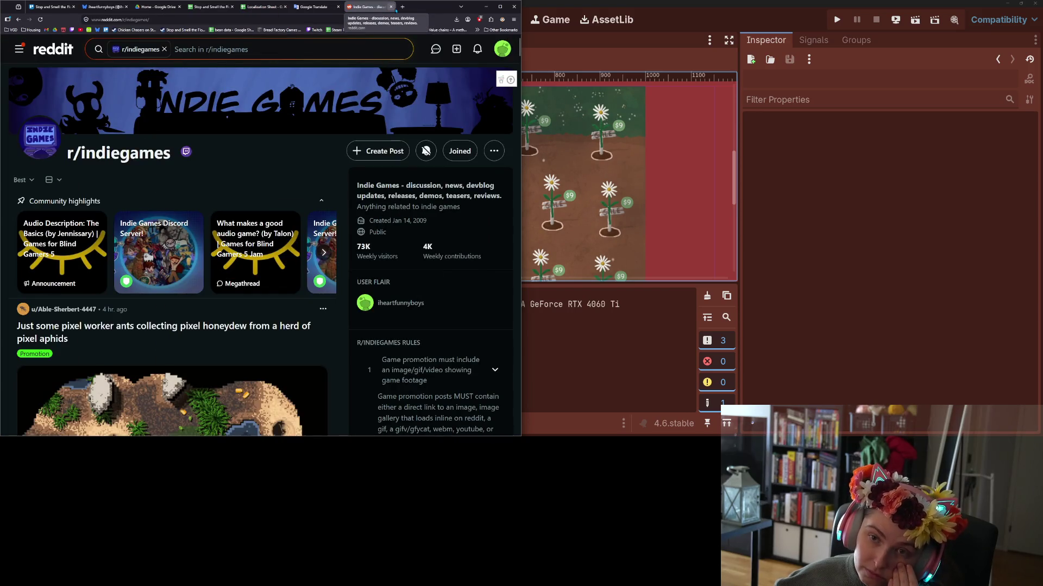
click(391, 6)
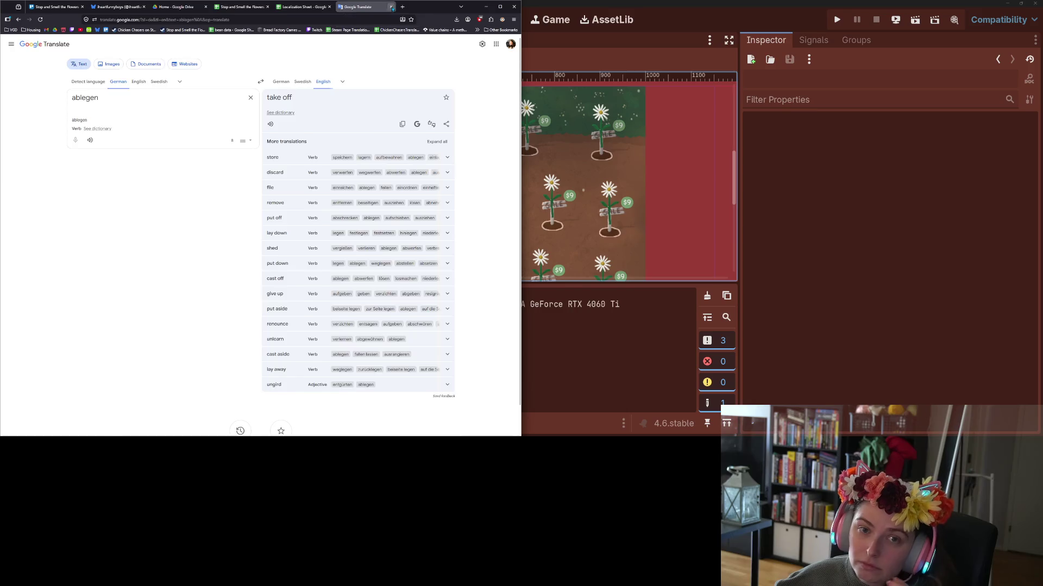
click(391, 6)
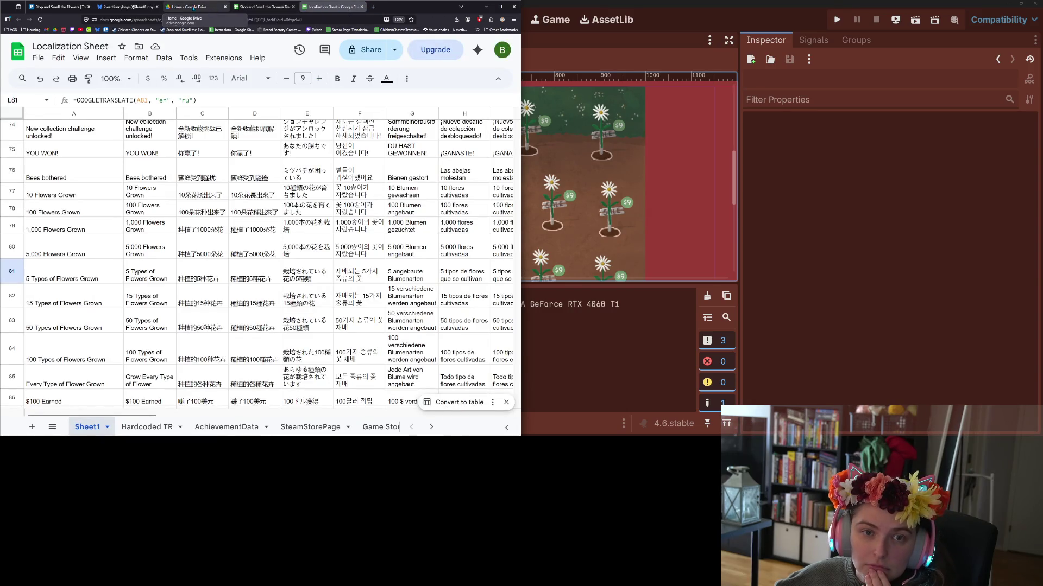
Reload the Bluesky profile to see the demo announcement post, then return to the Godot editor.
click(193, 8)
click(128, 6)
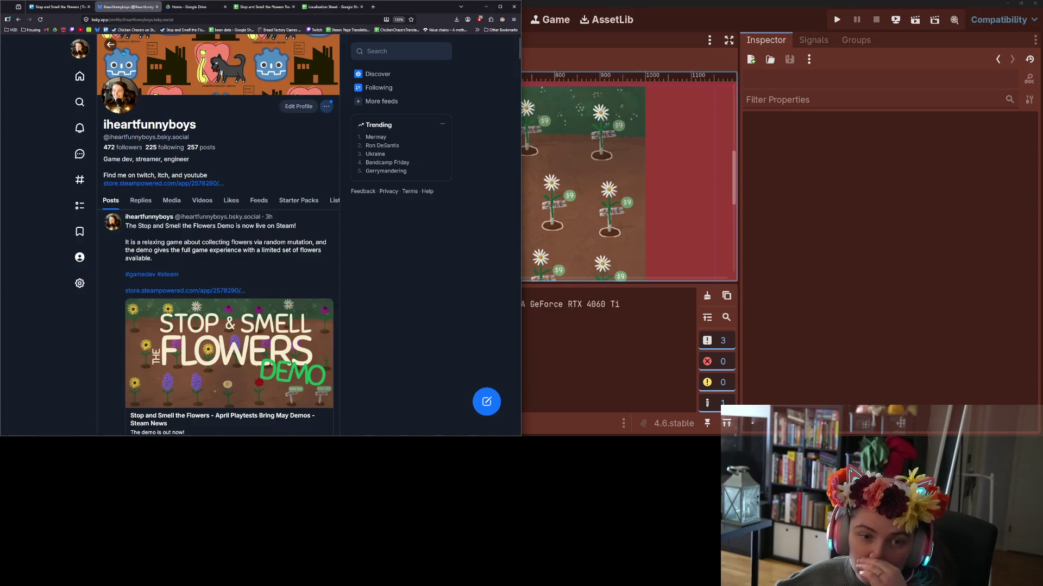
click(39, 21)
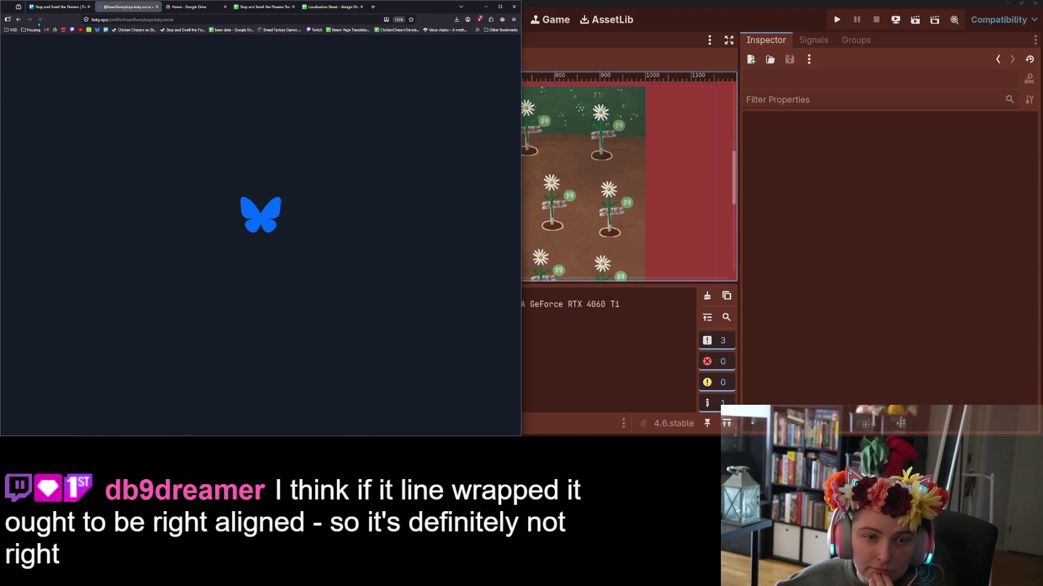
scroll(39, 116, down, 5)
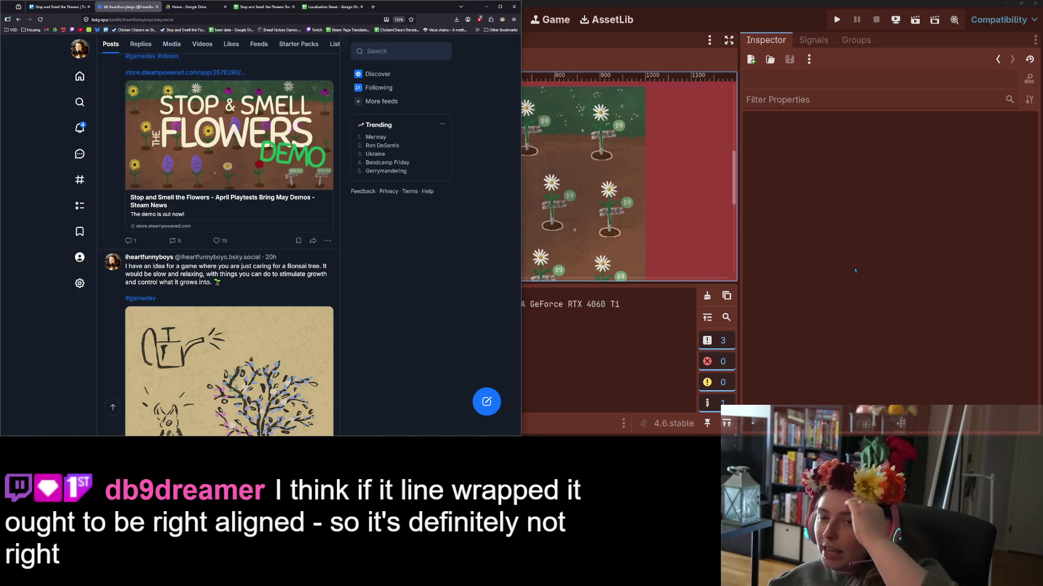
key(alt+Tab)
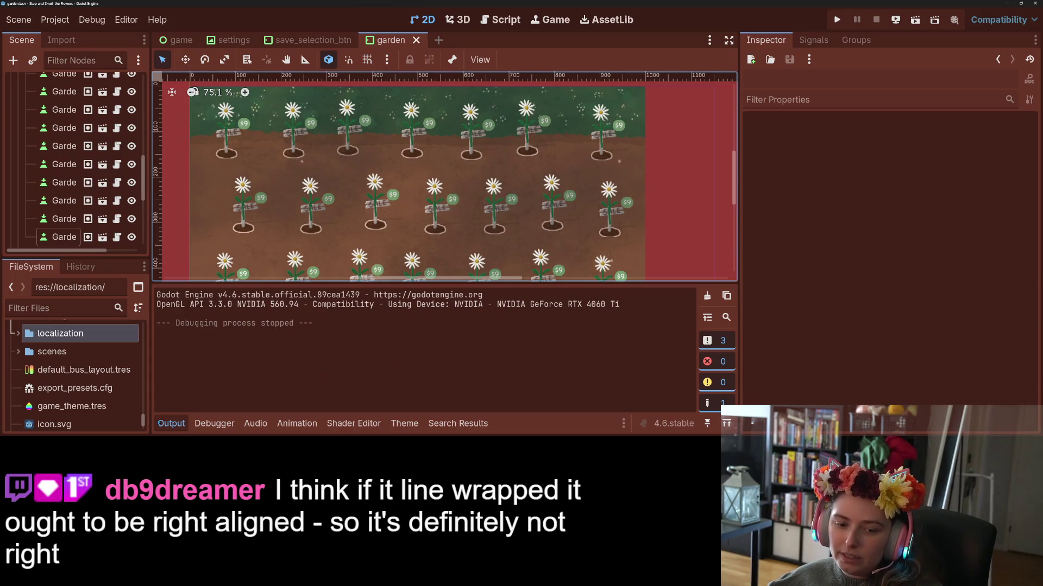